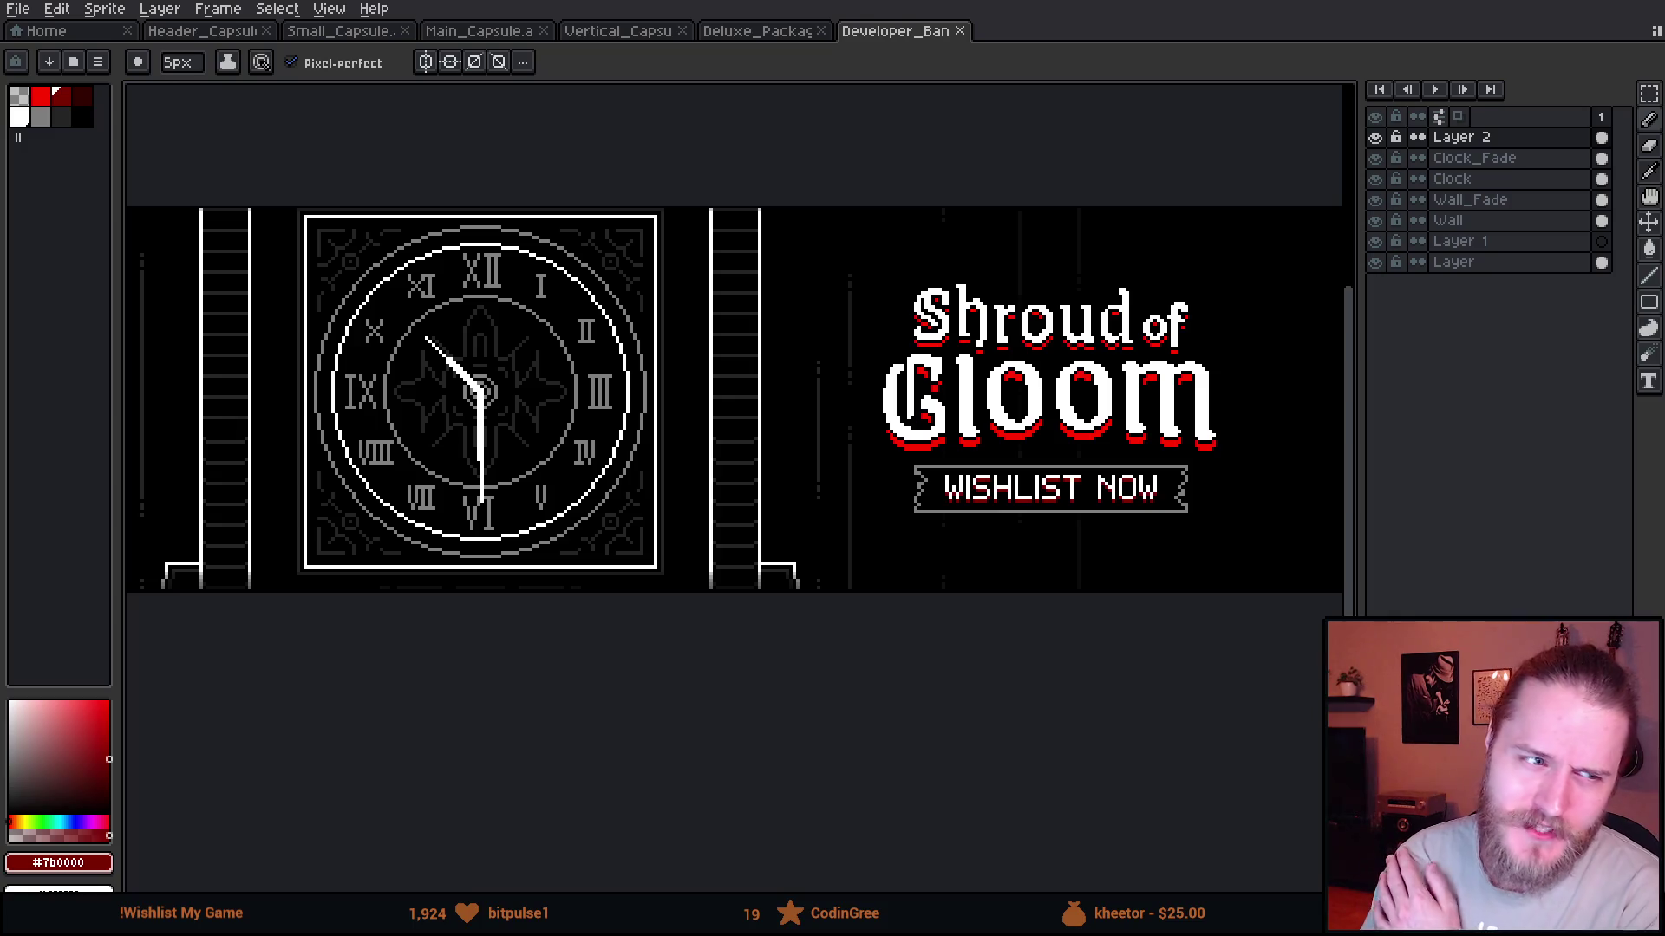
pyautogui.moveTo(735, 327)
pyautogui.mouseDown()
pyautogui.moveTo(669, 390)
pyautogui.moveTo(698, 420)
pyautogui.mouseUp()
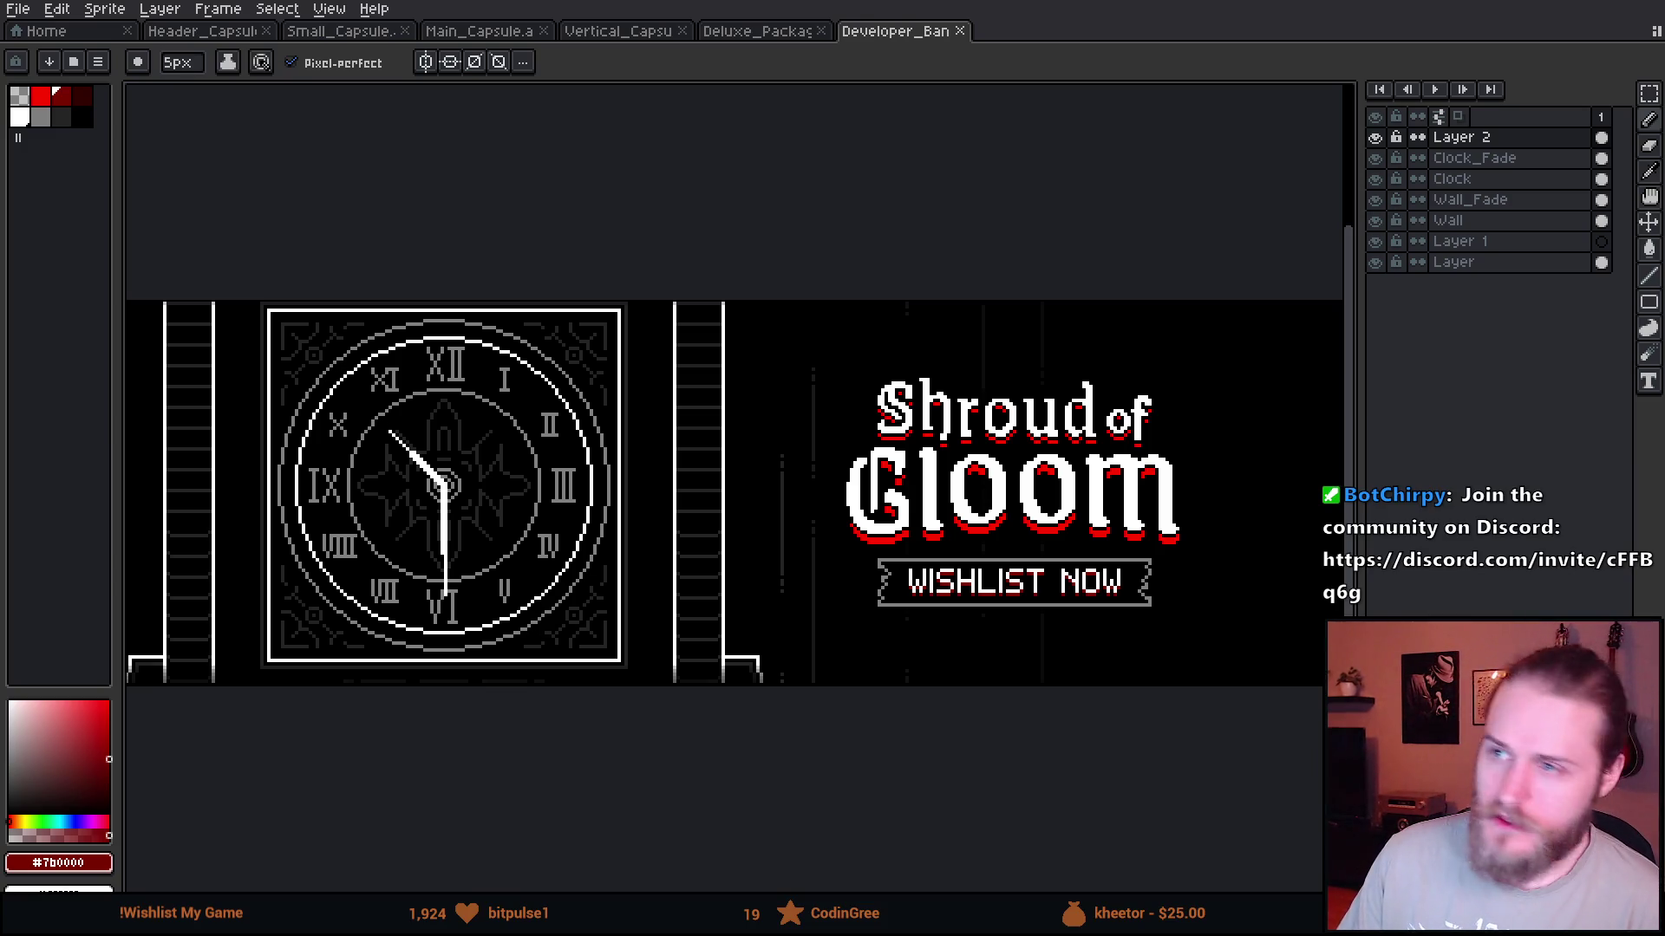
pyautogui.hotkey('alt', 'Tab')
pyautogui.scroll(-6, 475, 455)
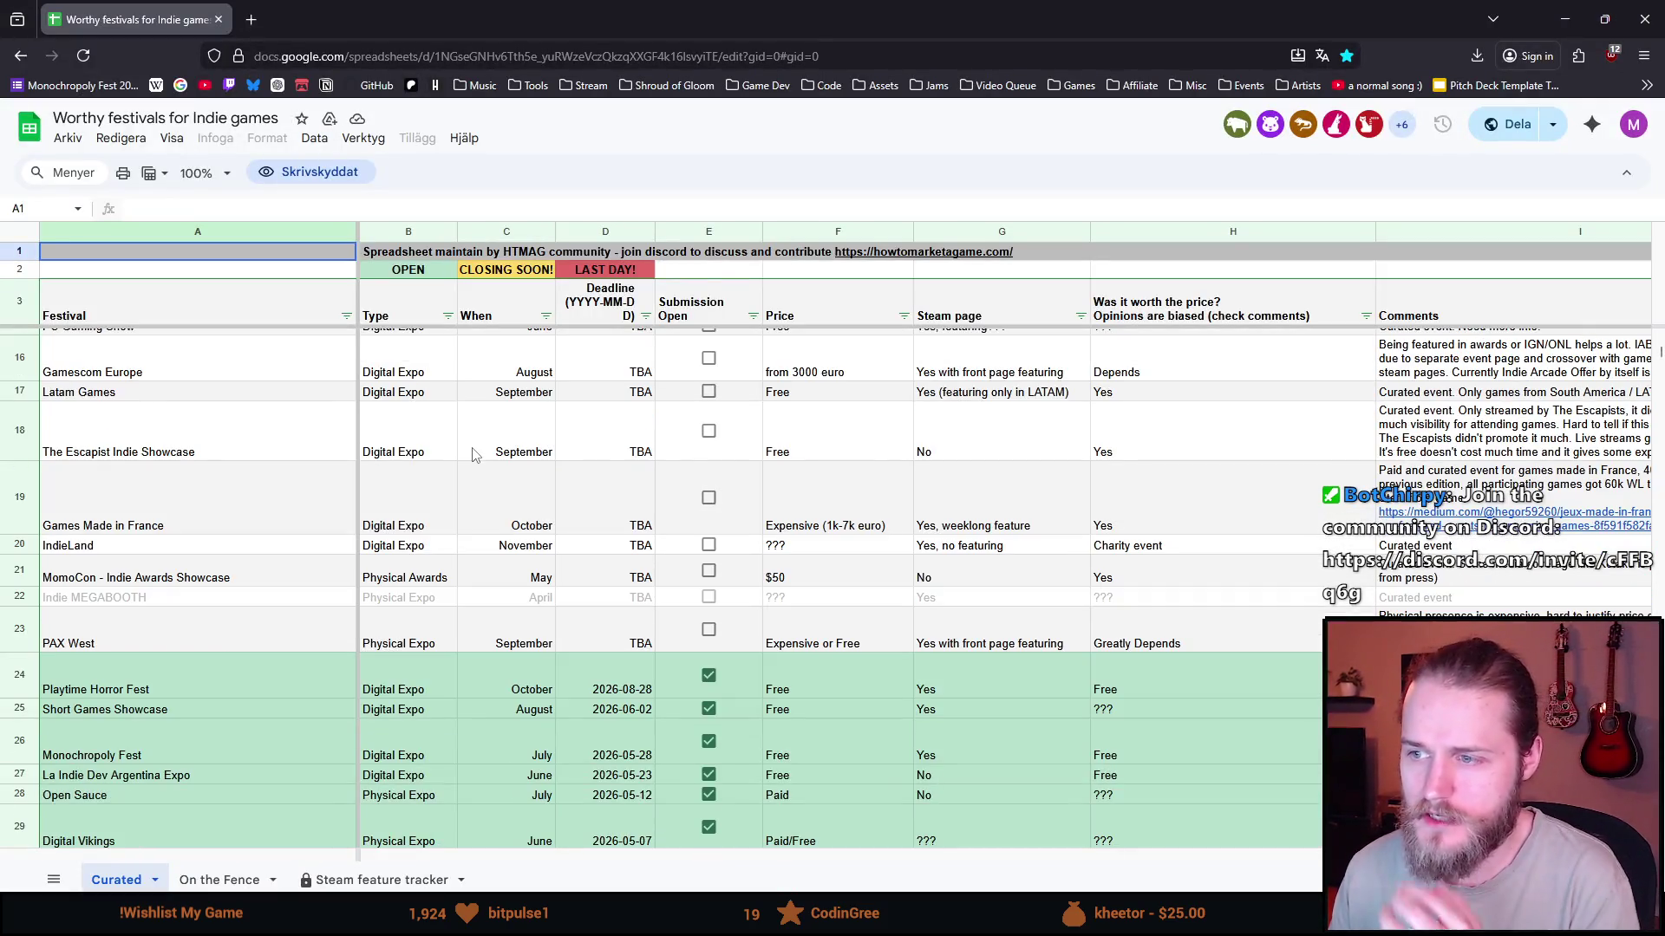
pyautogui.scroll(-3, 473, 454)
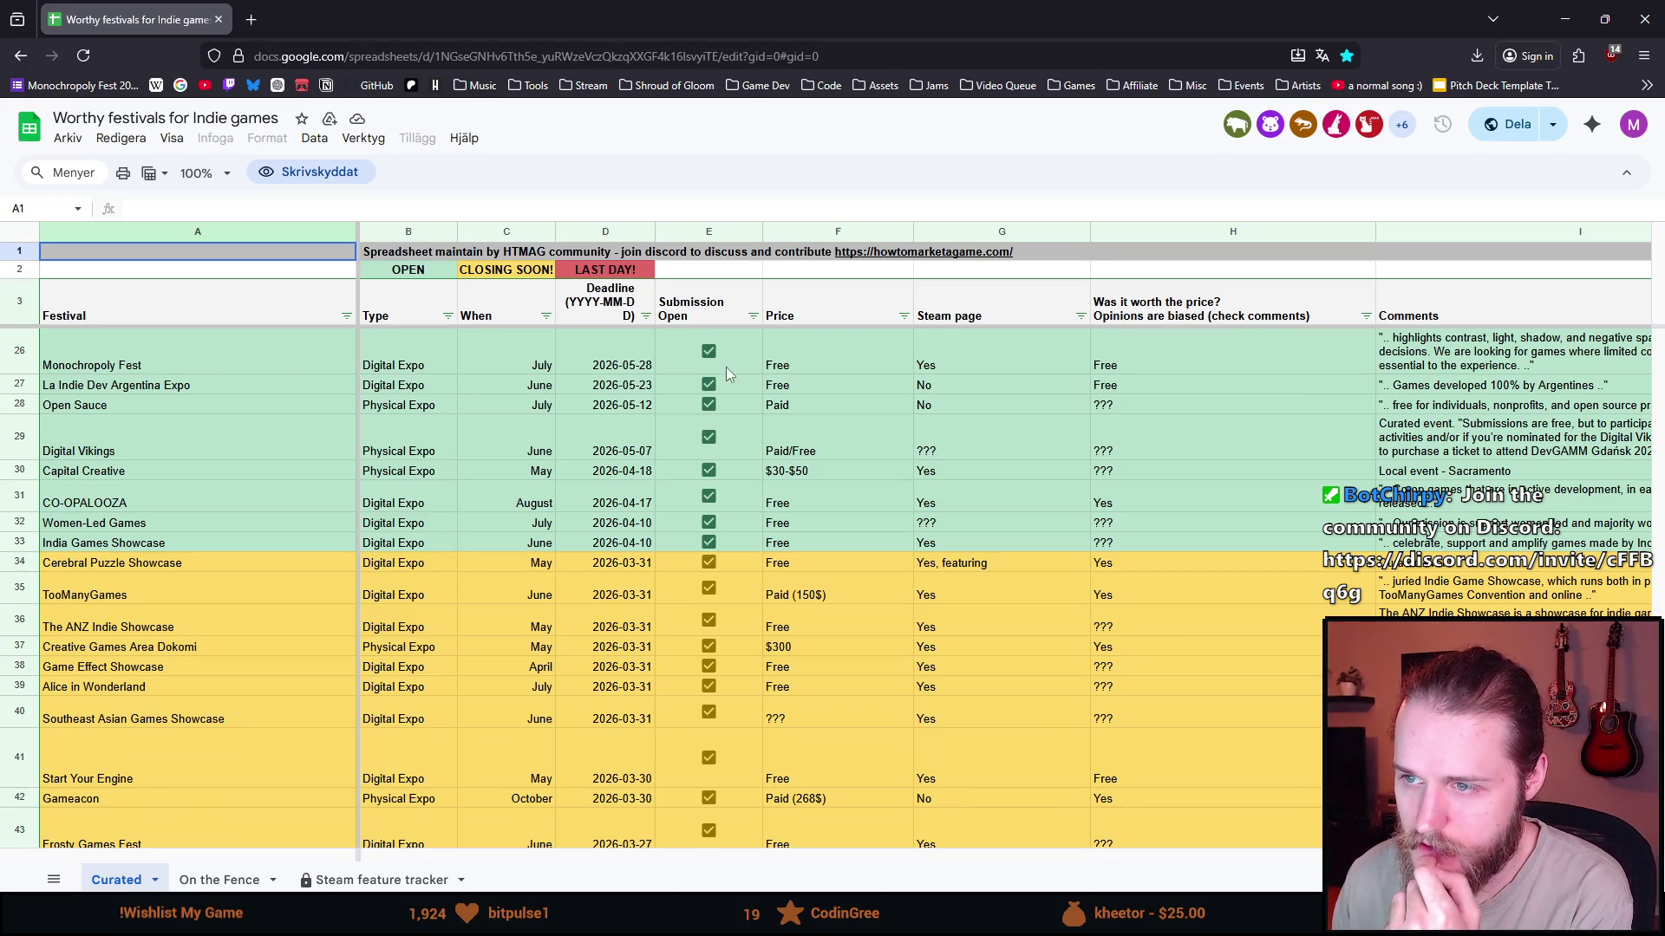
pyautogui.scroll(-2, 768, 410)
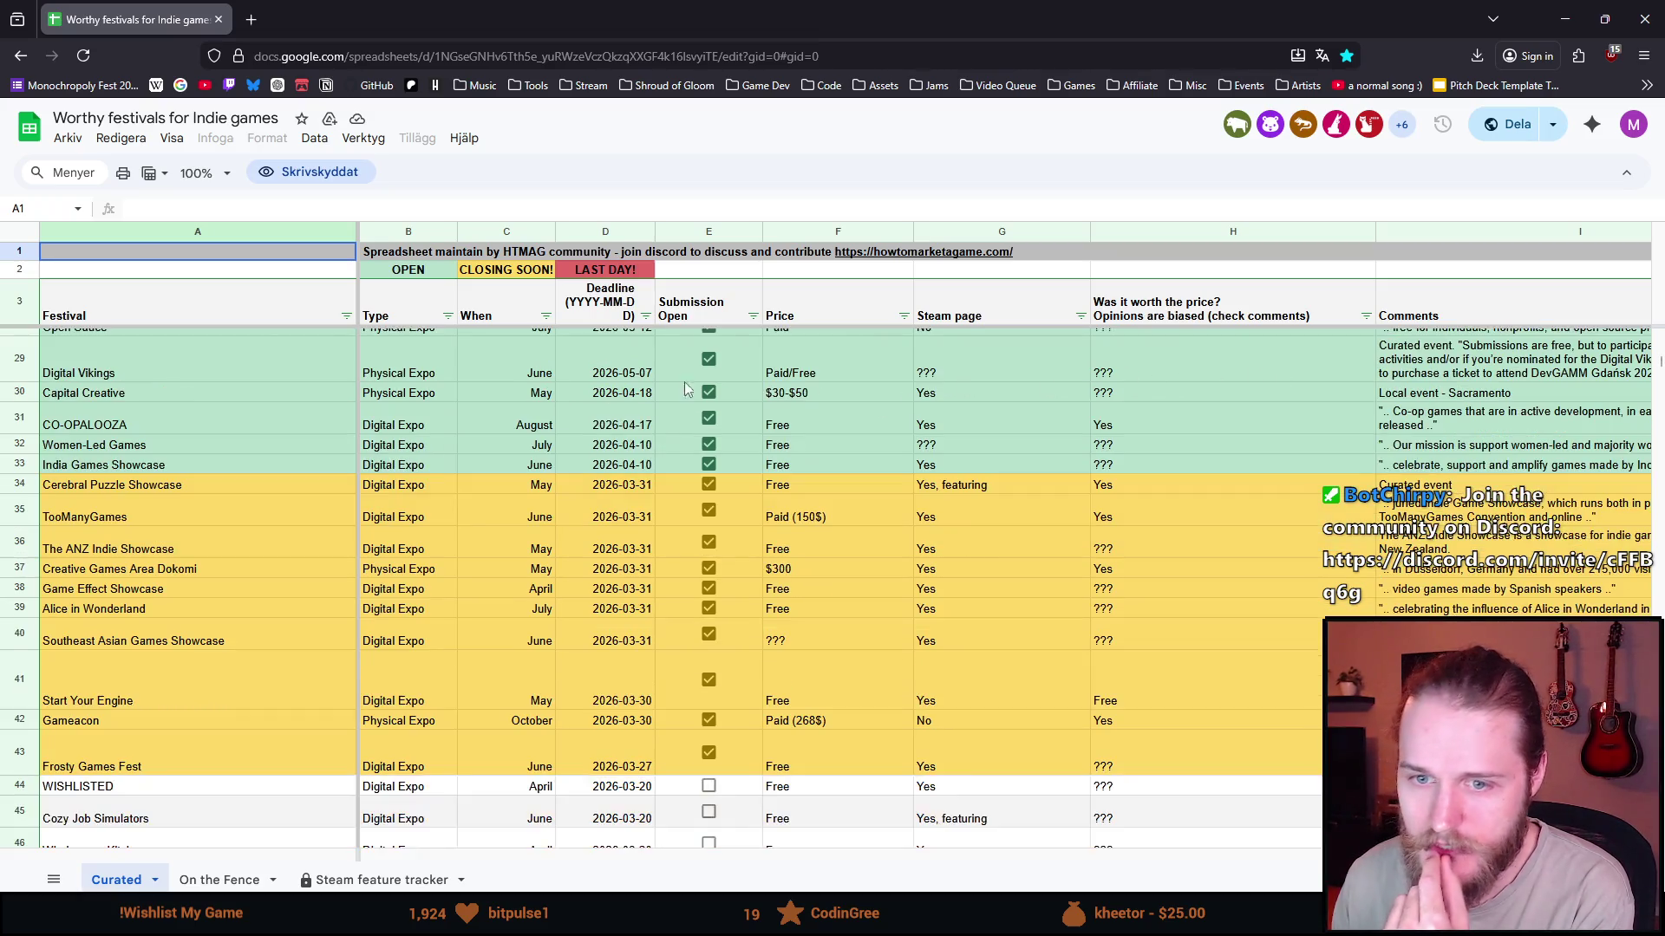
pyautogui.scroll(-2, 468, 551)
pyautogui.scroll(-1, 240, 623)
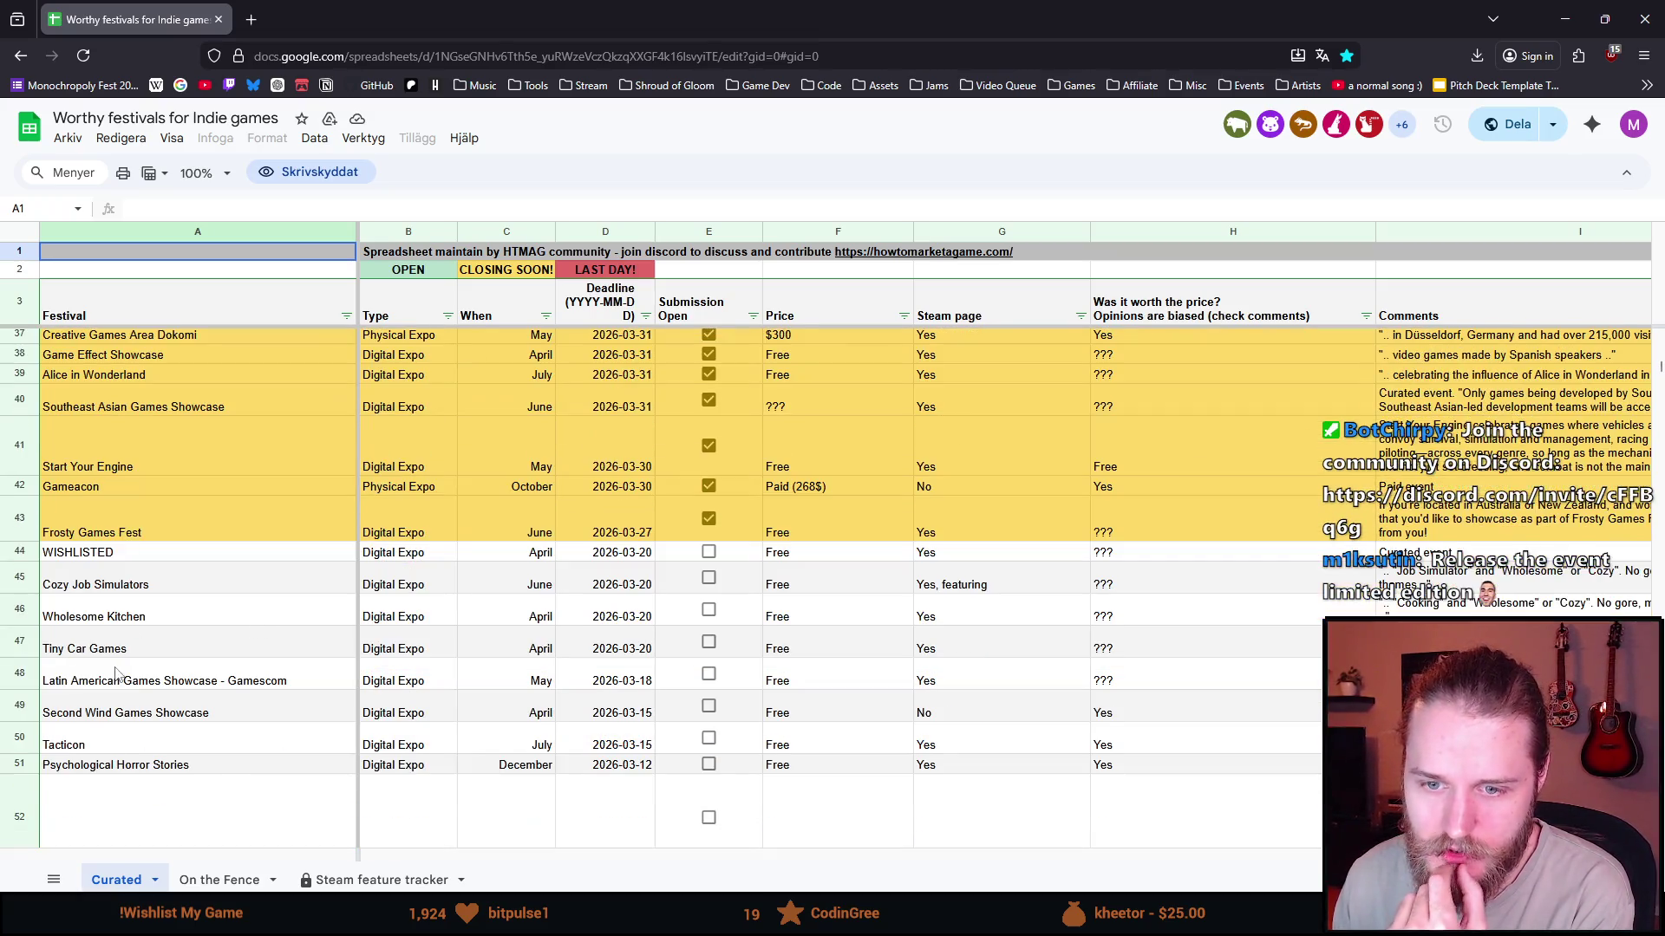
pyautogui.click(91, 554)
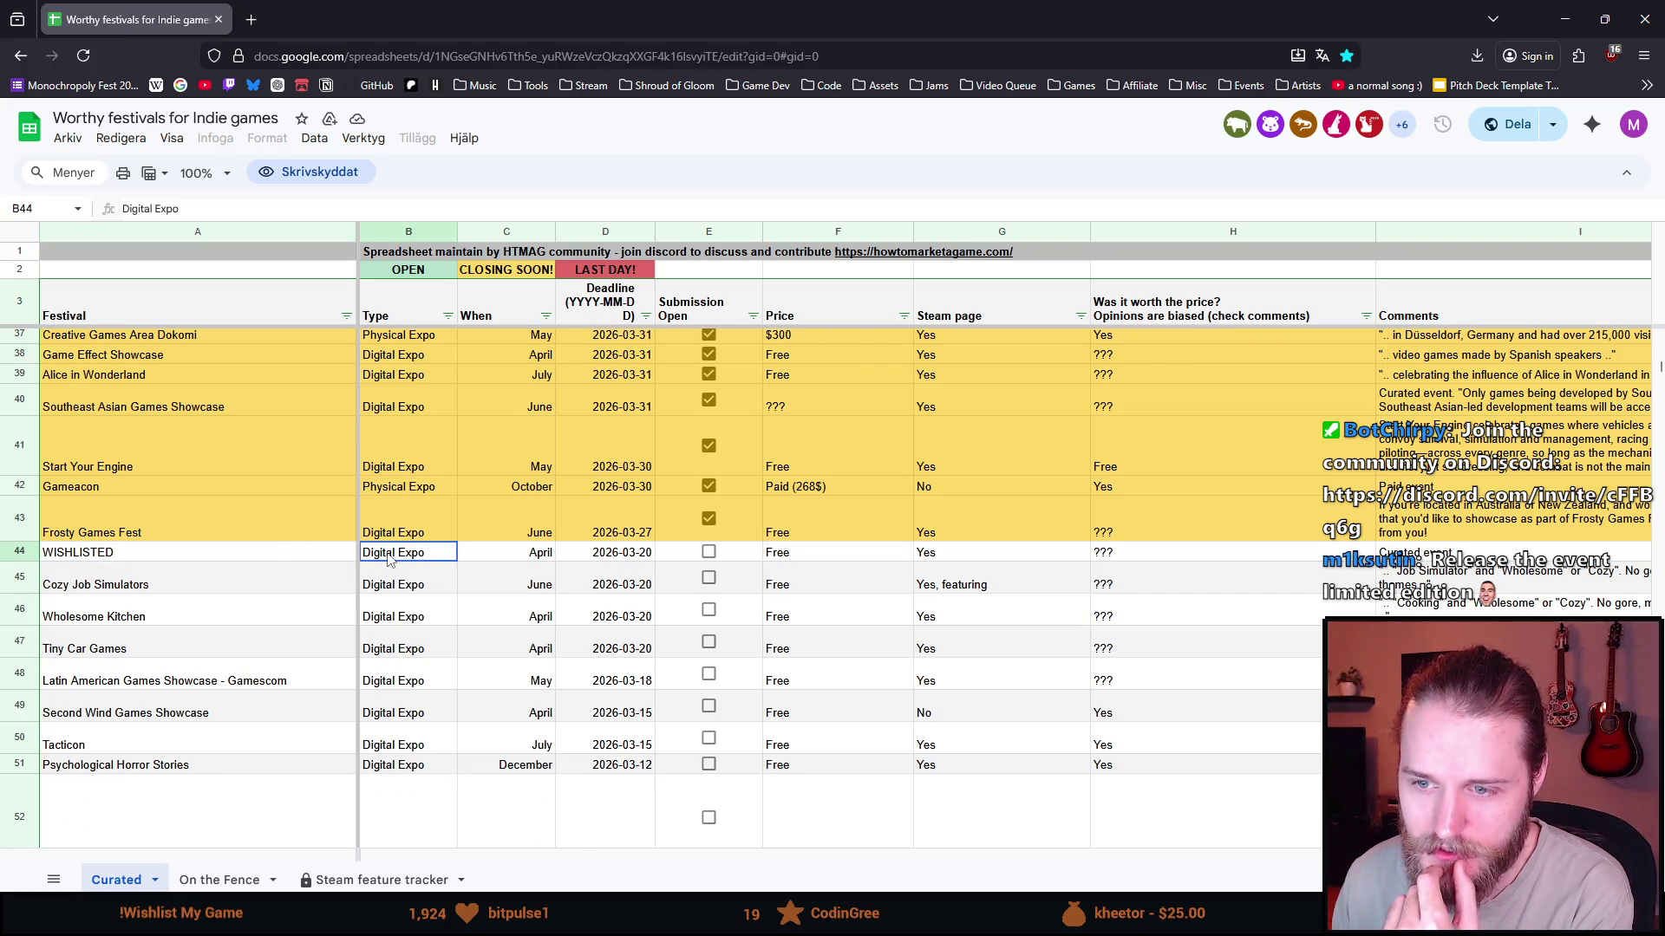
pyautogui.click(489, 560)
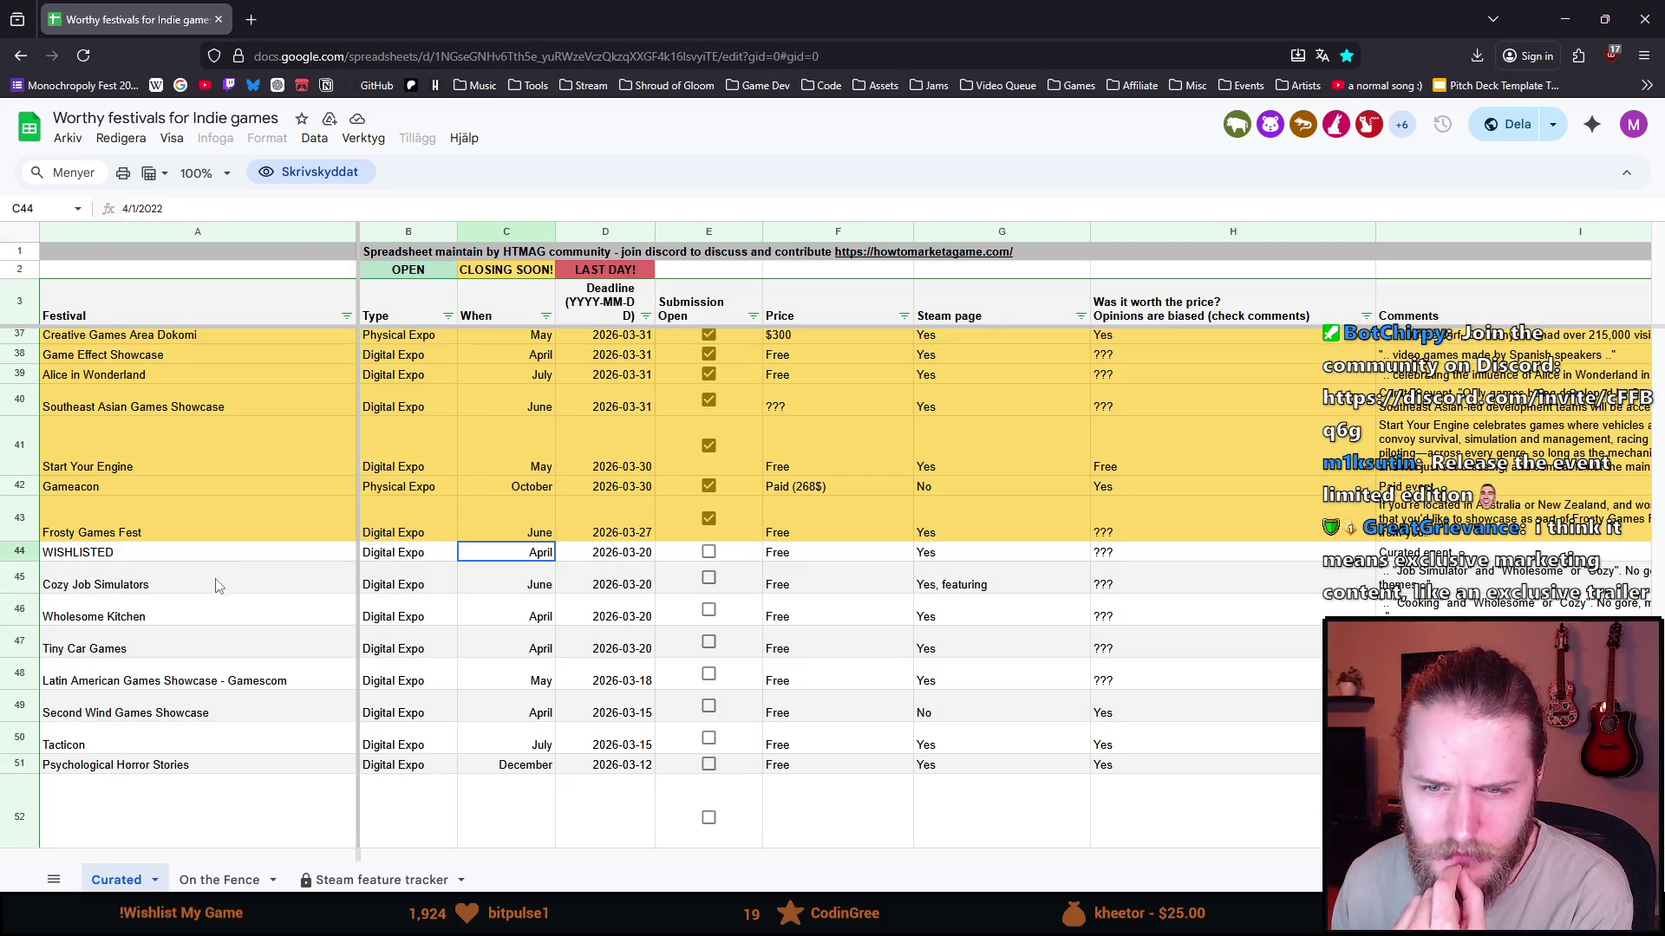
pyautogui.scroll(1, 221, 582)
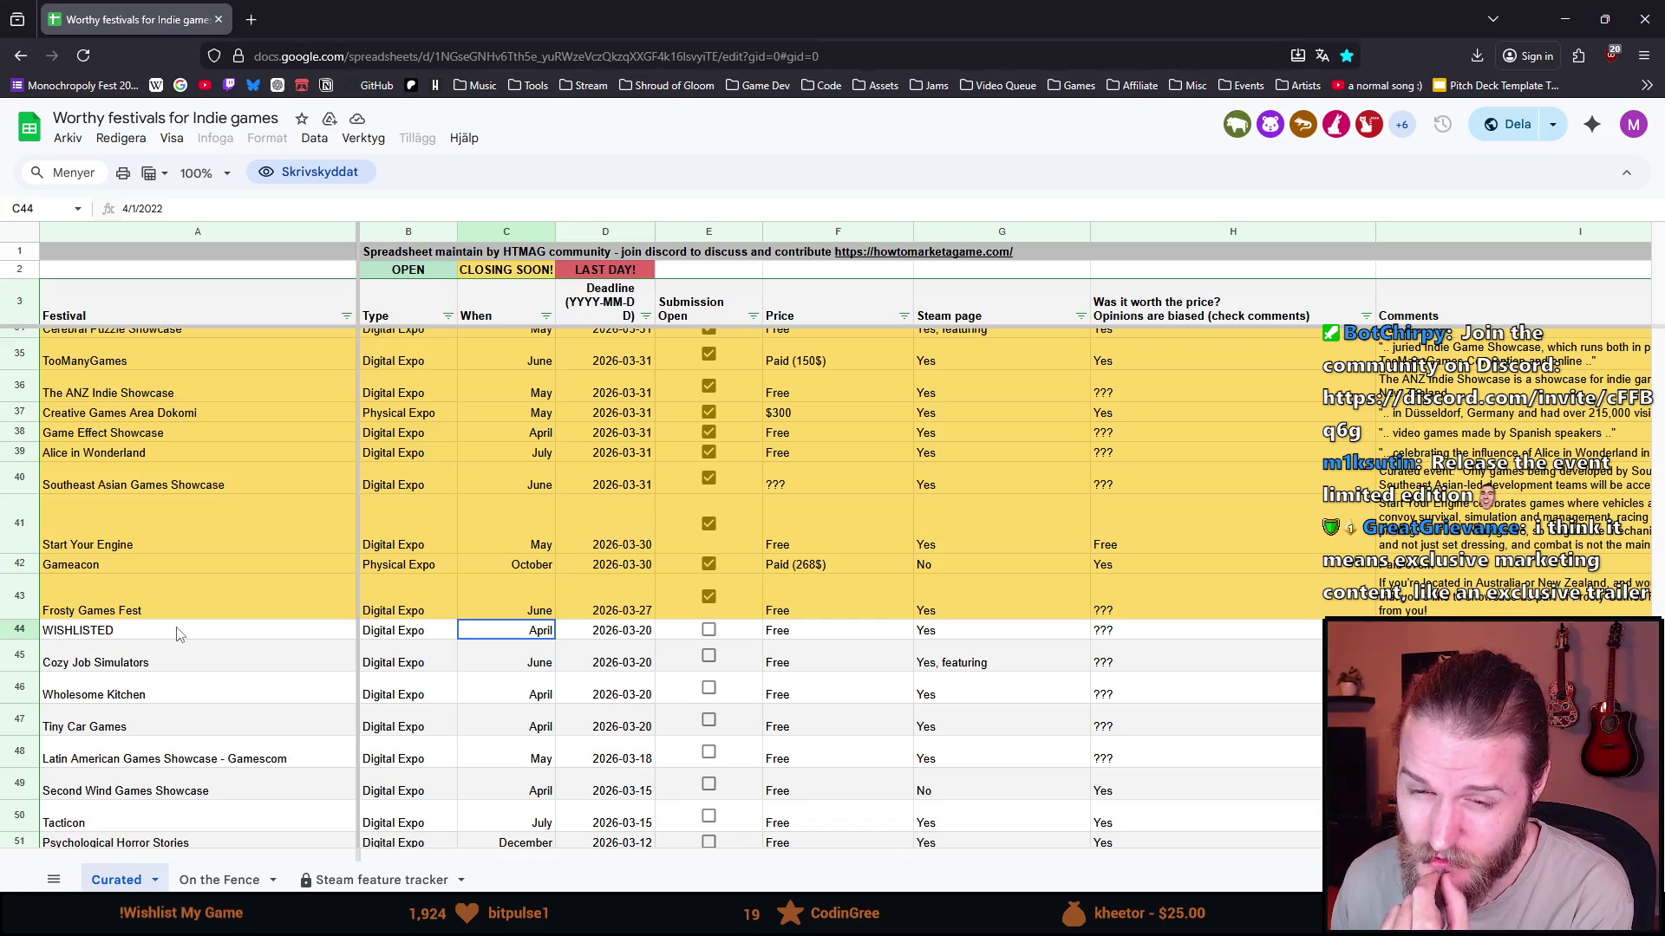
pyautogui.scroll(2, 156, 651)
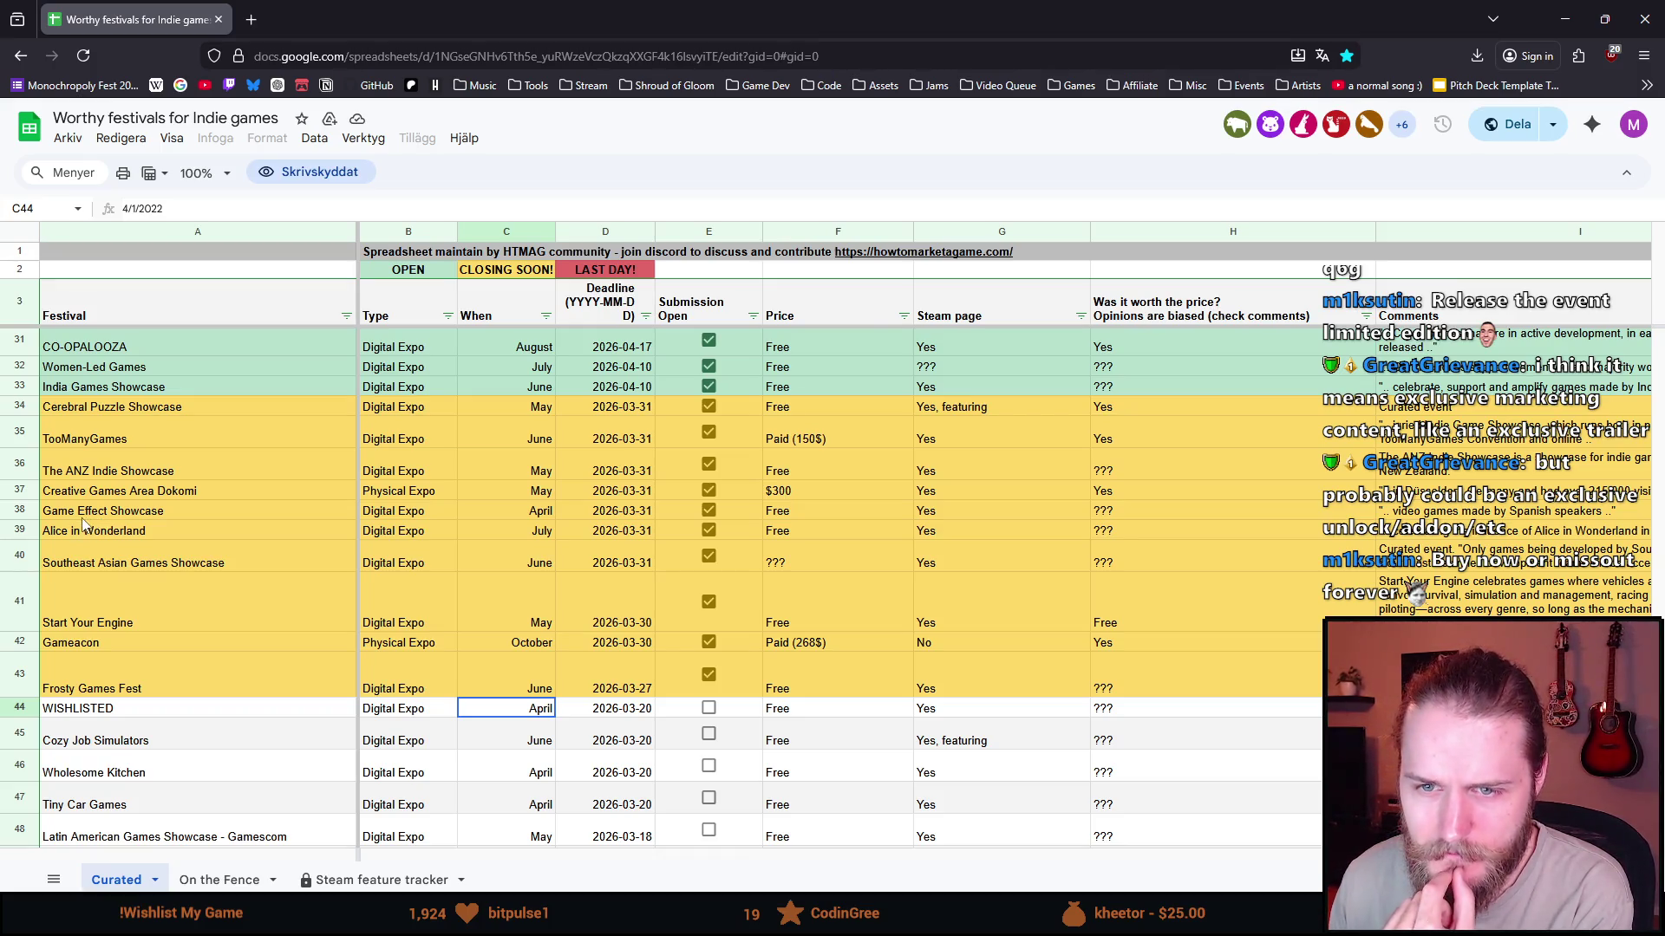
pyautogui.scroll(3, 87, 555)
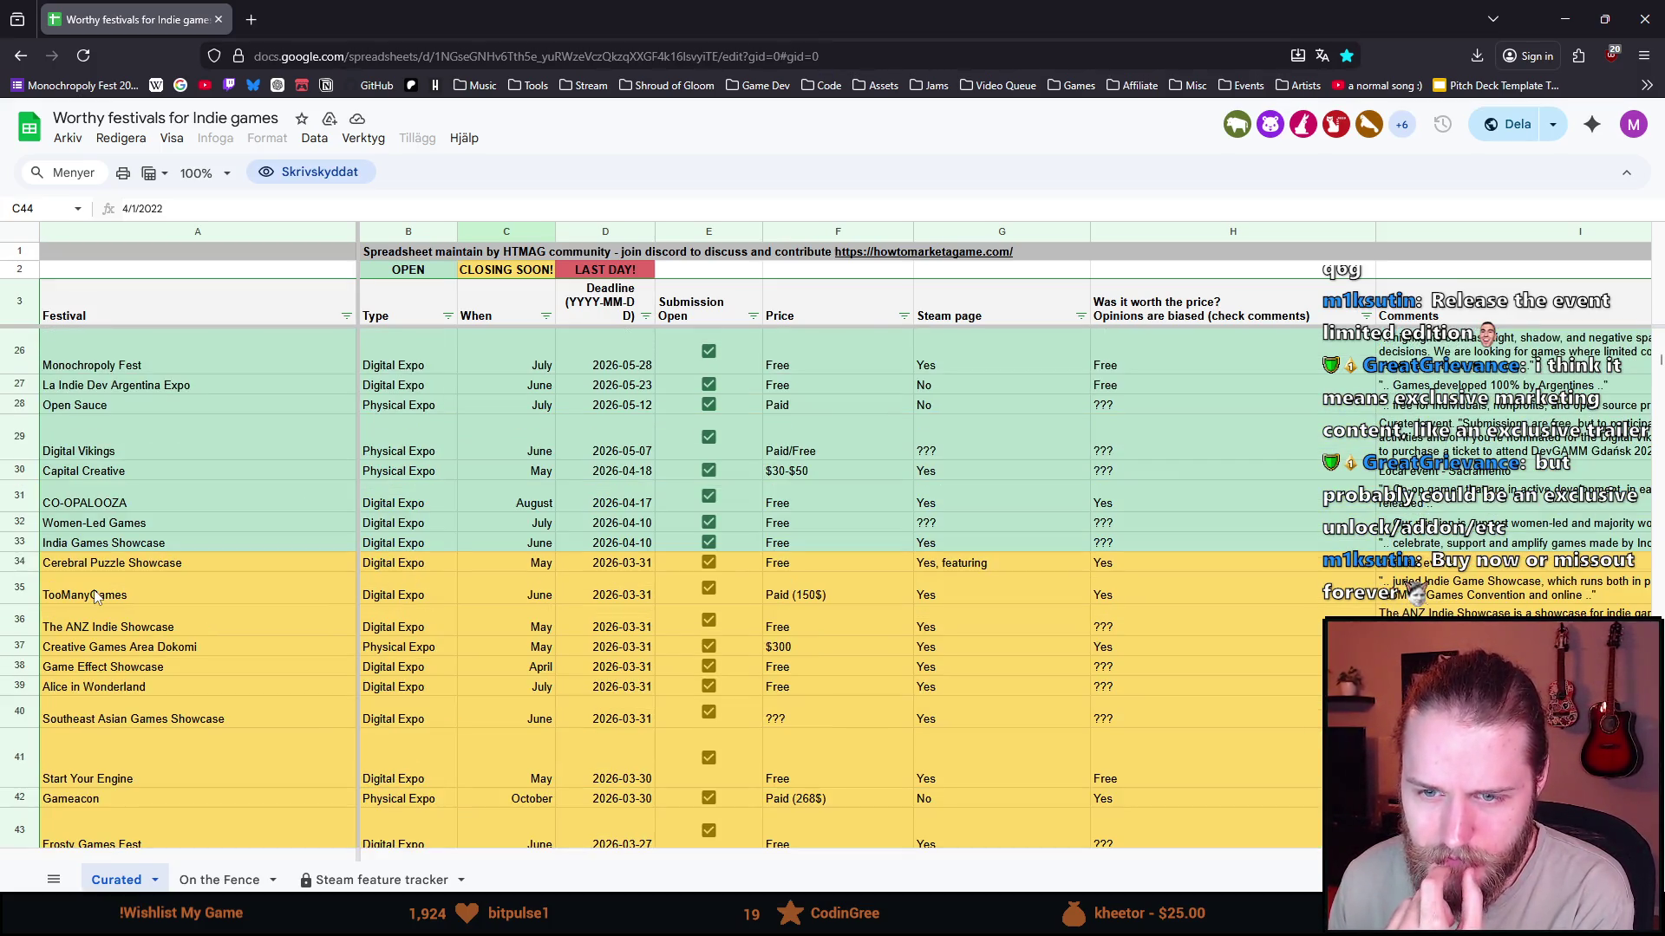
pyautogui.click(139, 567)
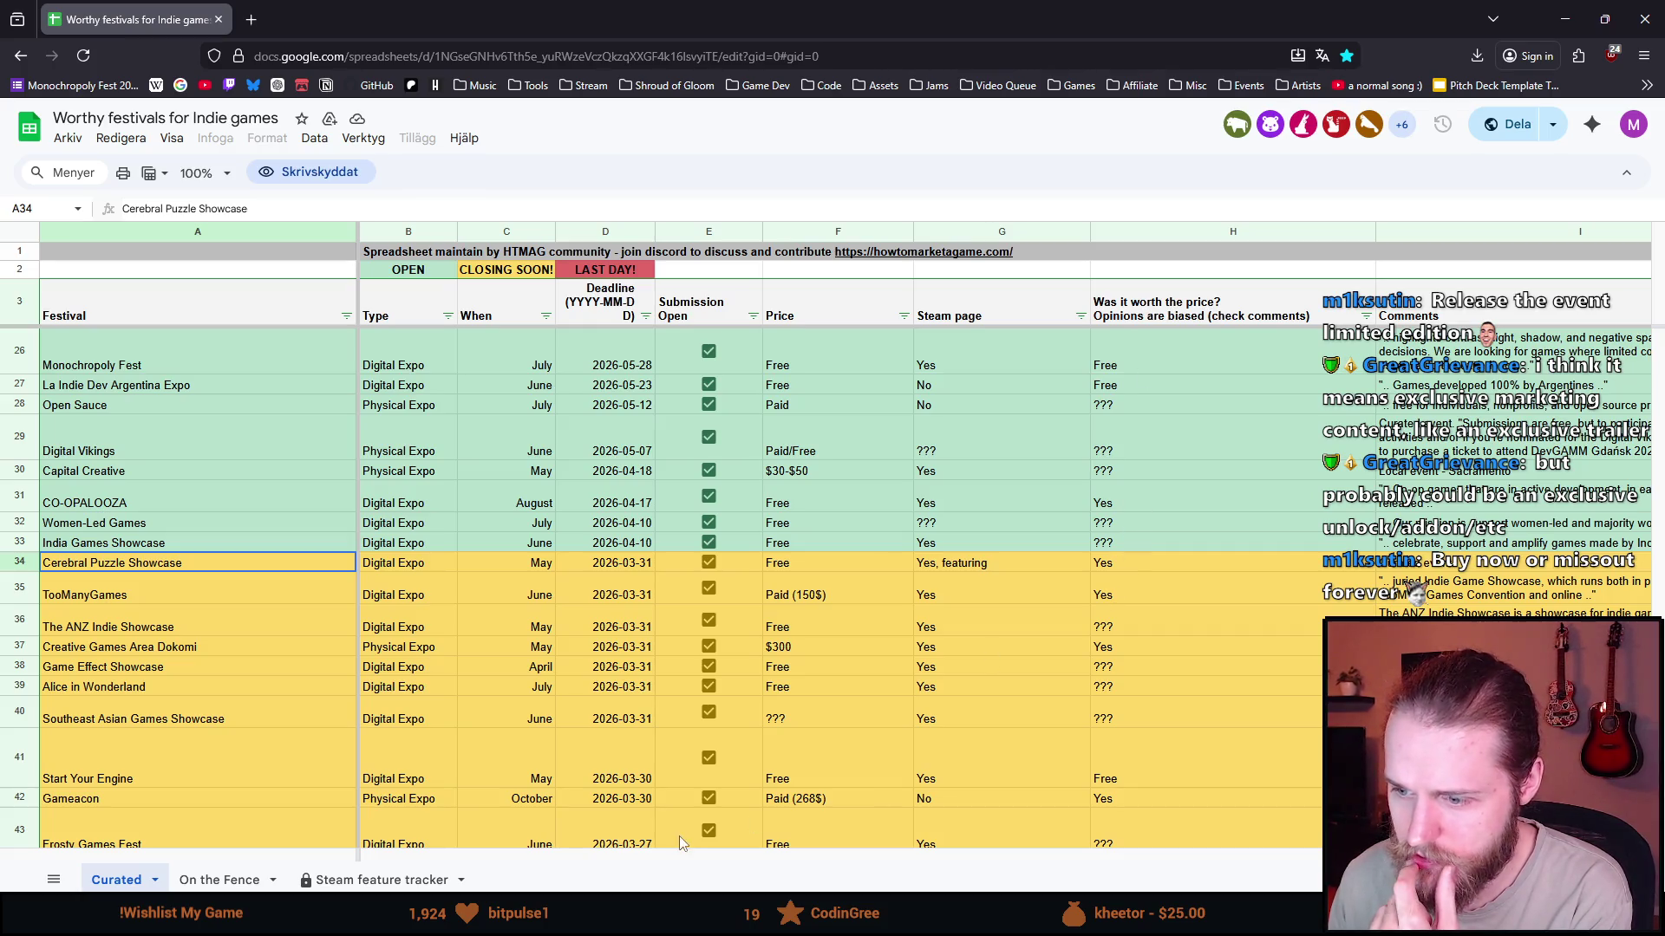
pyautogui.moveTo(679, 856); pyautogui.dragTo(1064, 864)
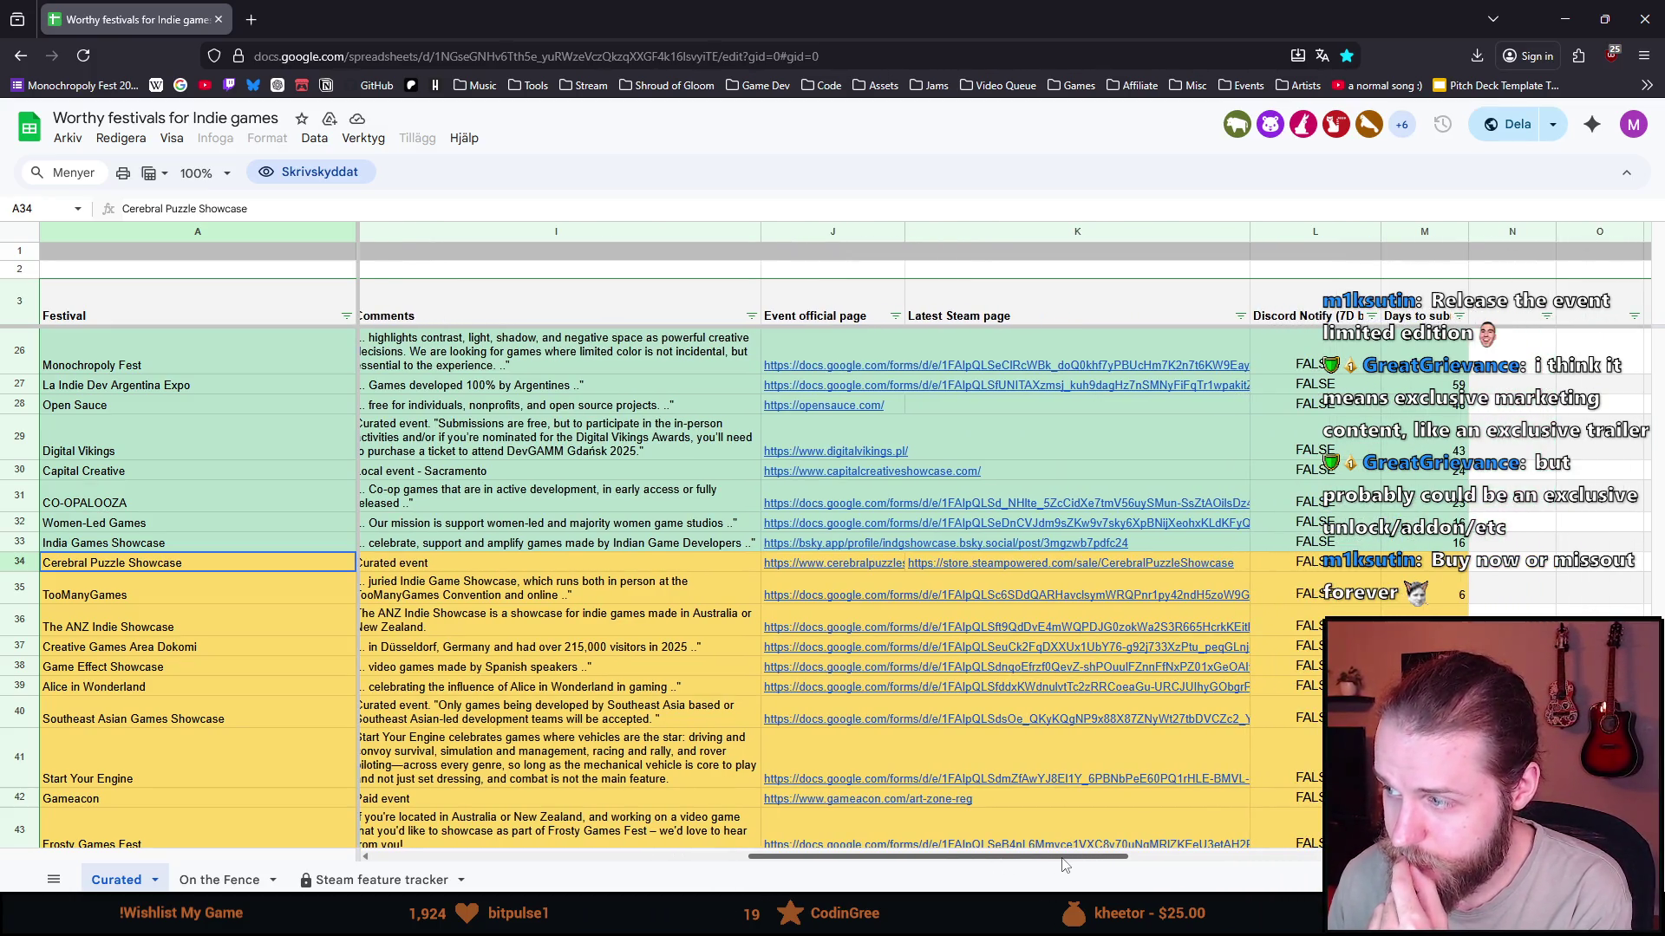
pyautogui.scroll(1, 1394, 327)
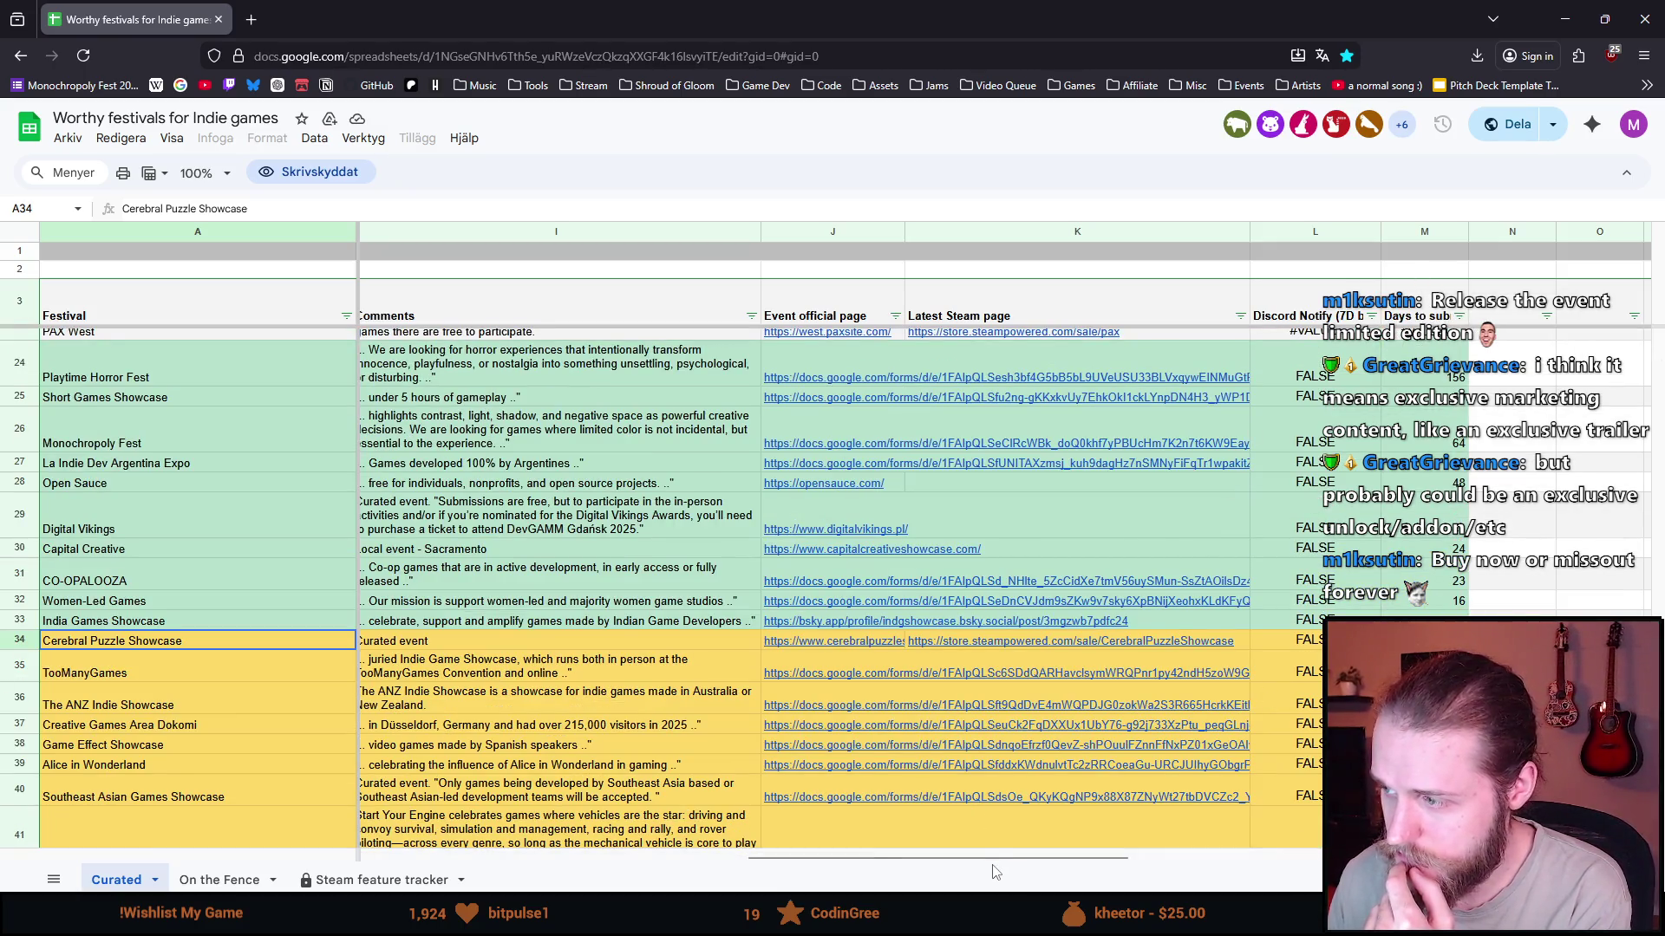
pyautogui.moveTo(963, 858); pyautogui.dragTo(648, 882)
pyautogui.hscroll(5, 649, 882)
pyautogui.hscroll(-8, 649, 882)
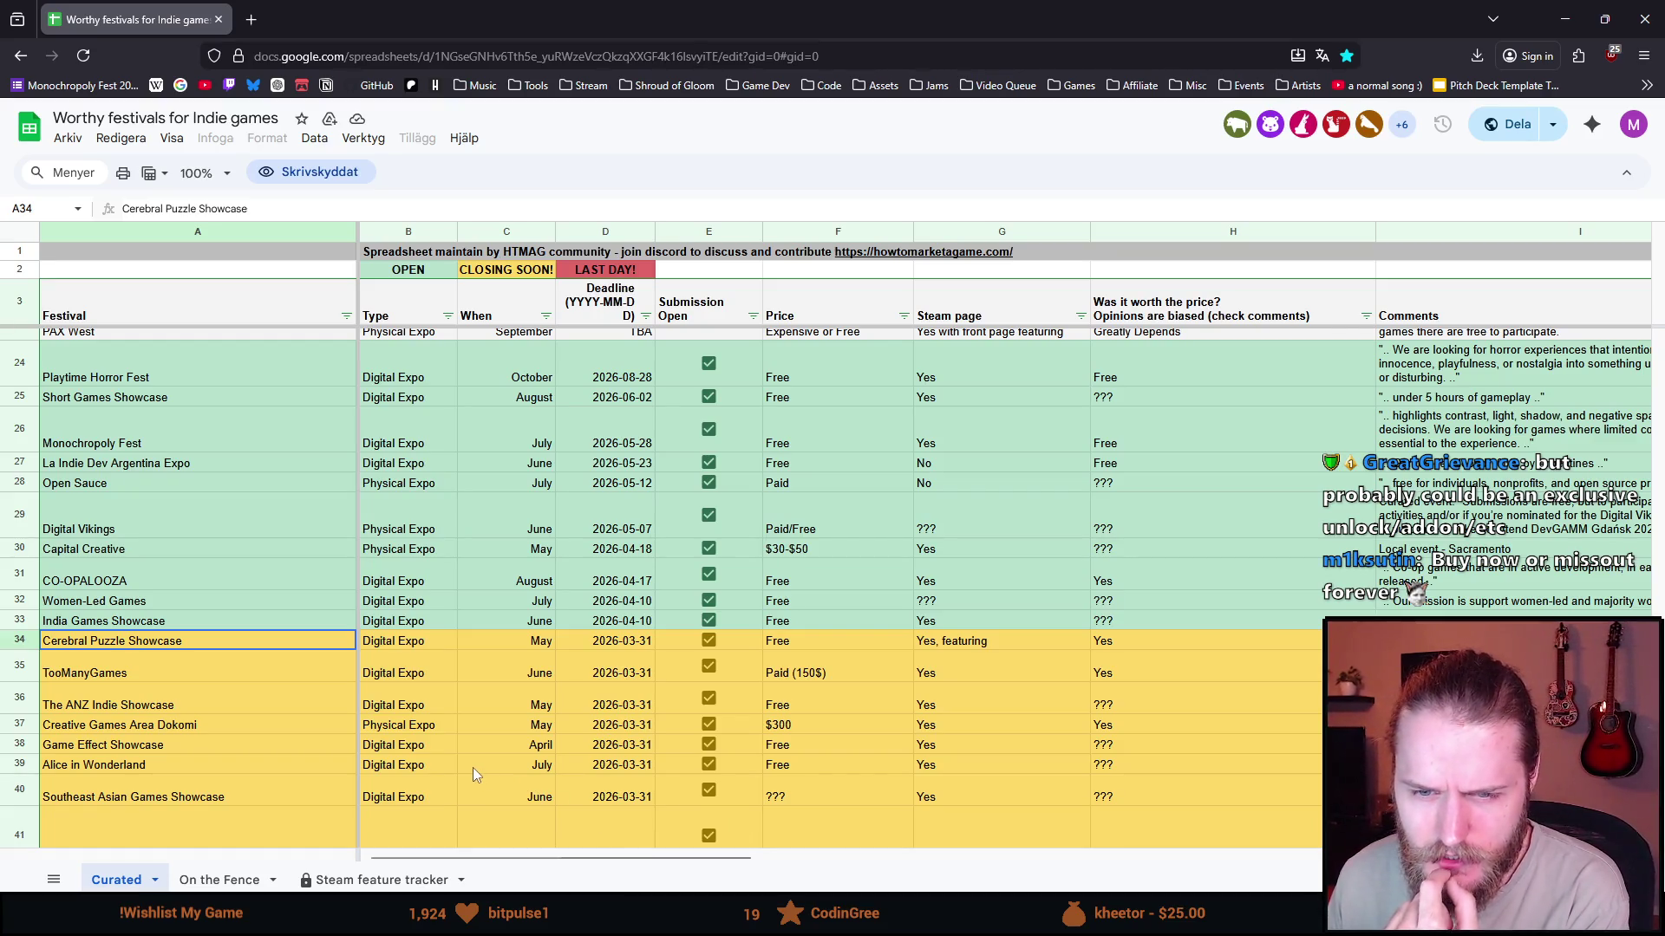
pyautogui.scroll(1, 247, 654)
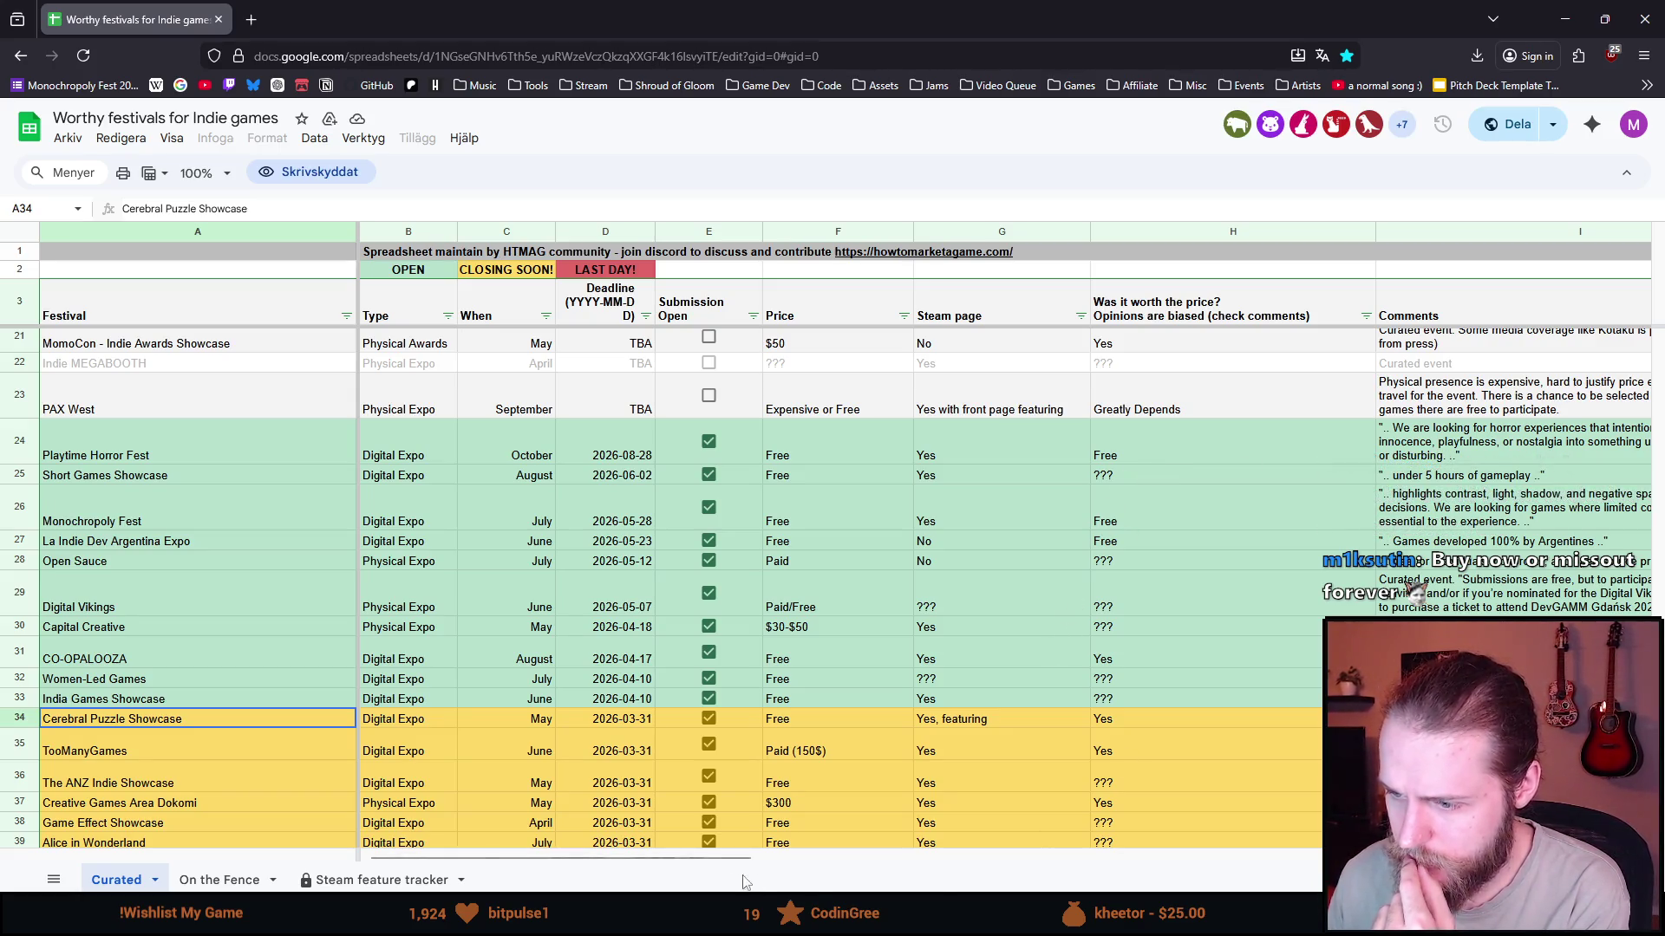
pyautogui.moveTo(719, 858); pyautogui.dragTo(812, 861)
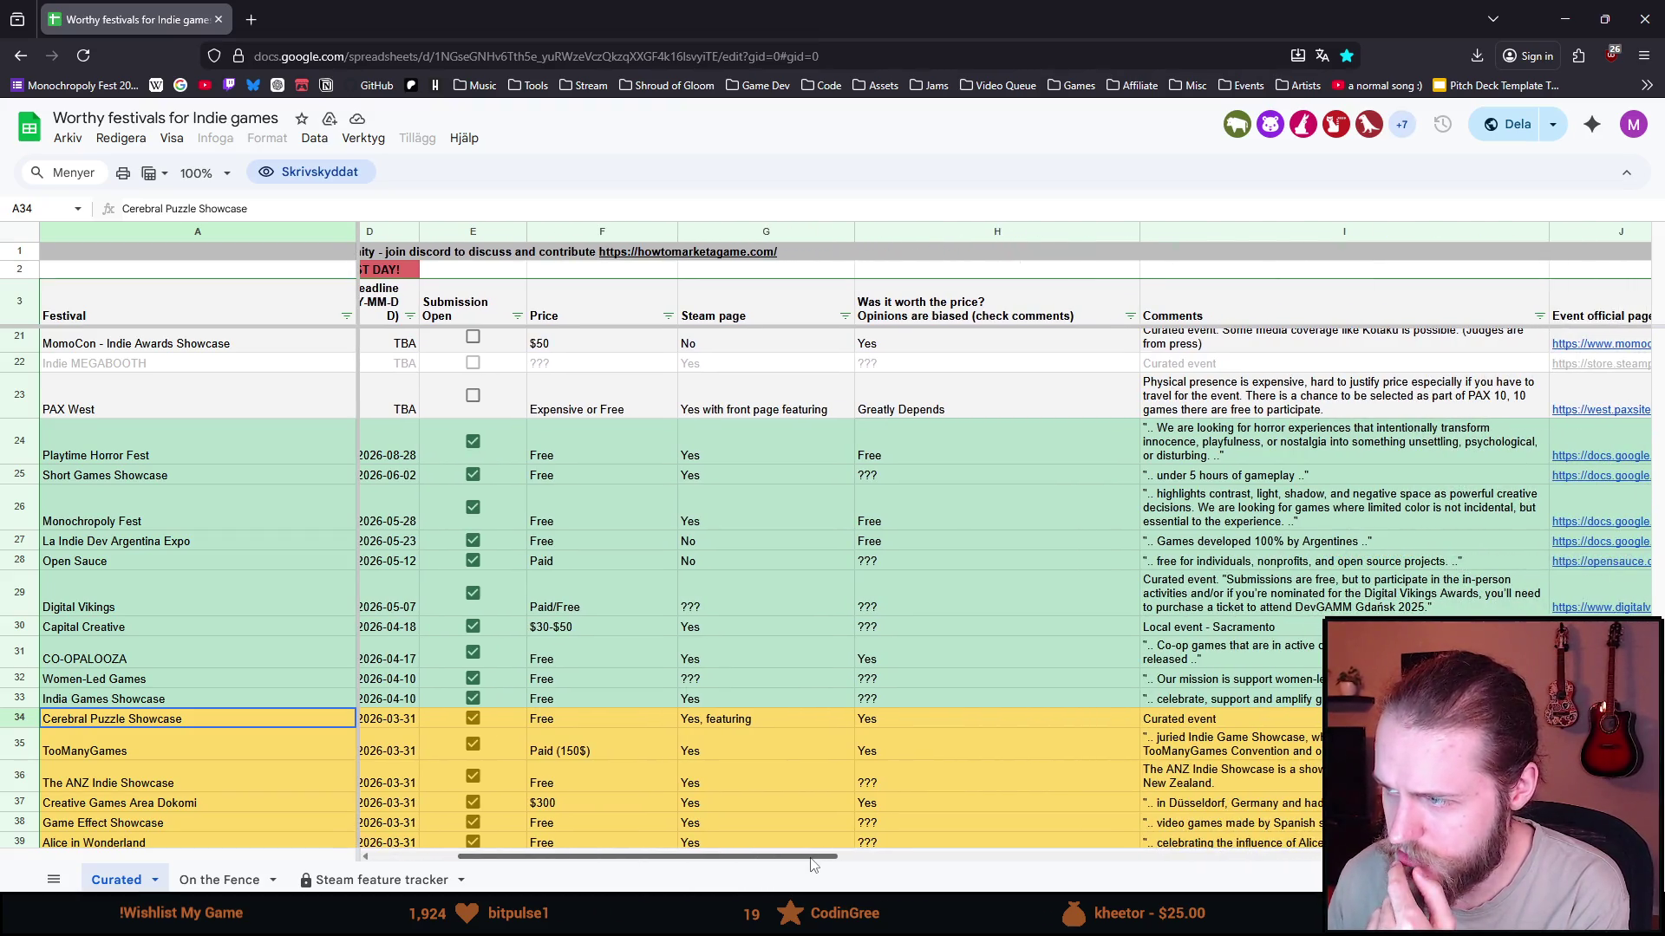
pyautogui.moveTo(812, 865); pyautogui.dragTo(840, 866)
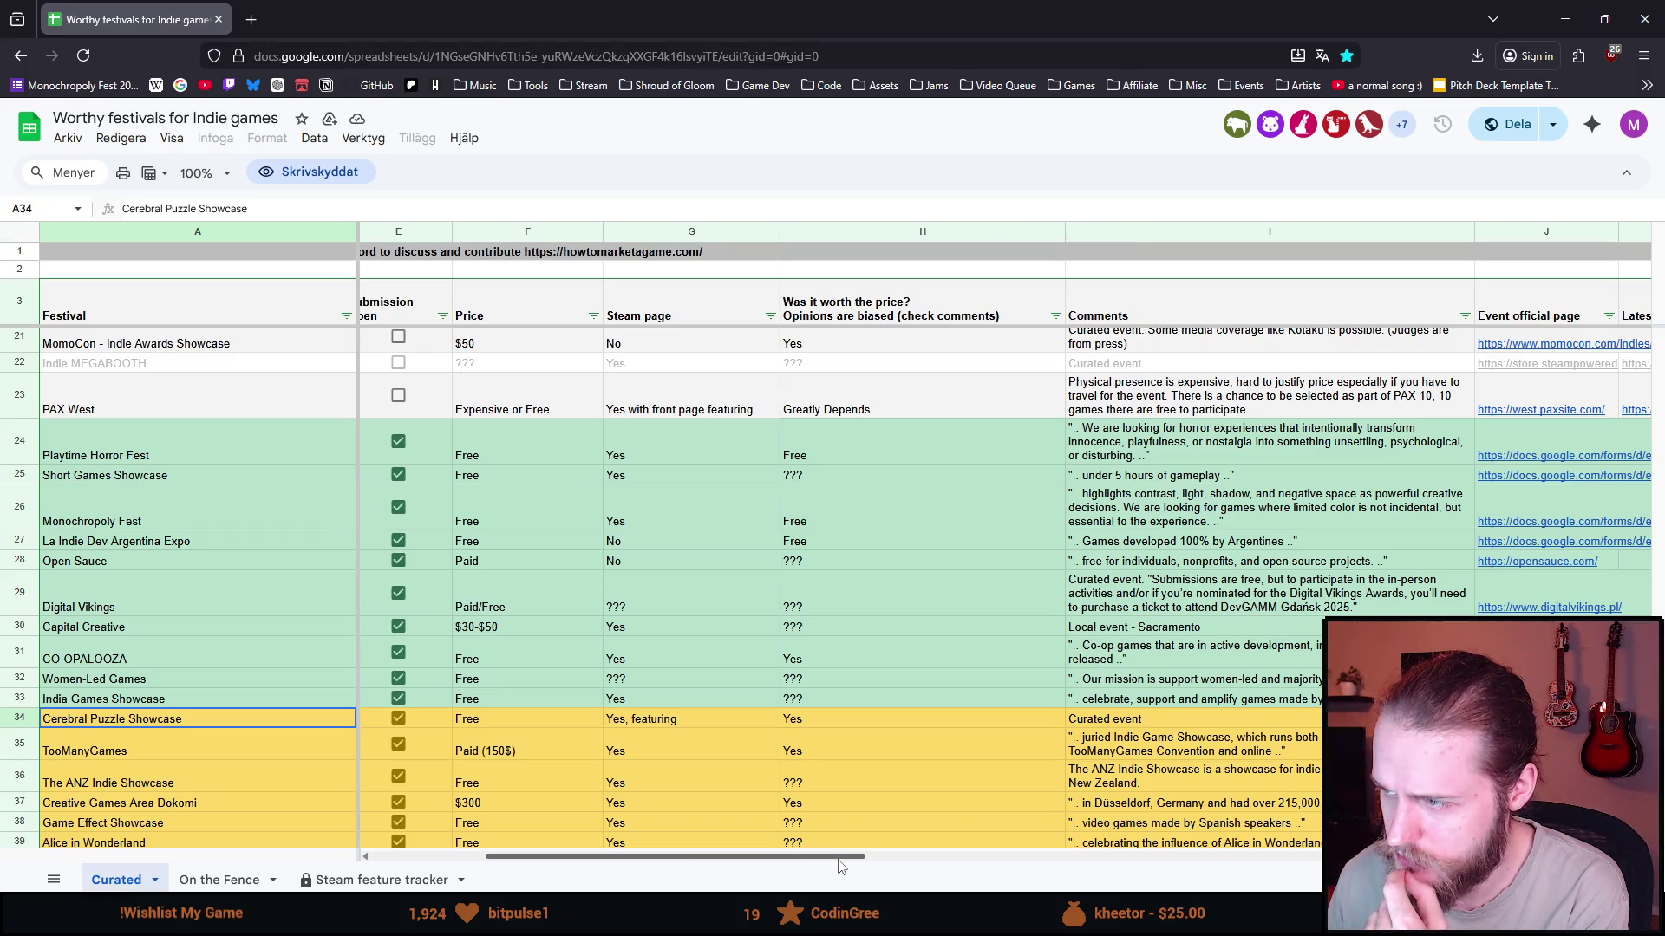
pyautogui.moveTo(840, 866); pyautogui.dragTo(595, 864)
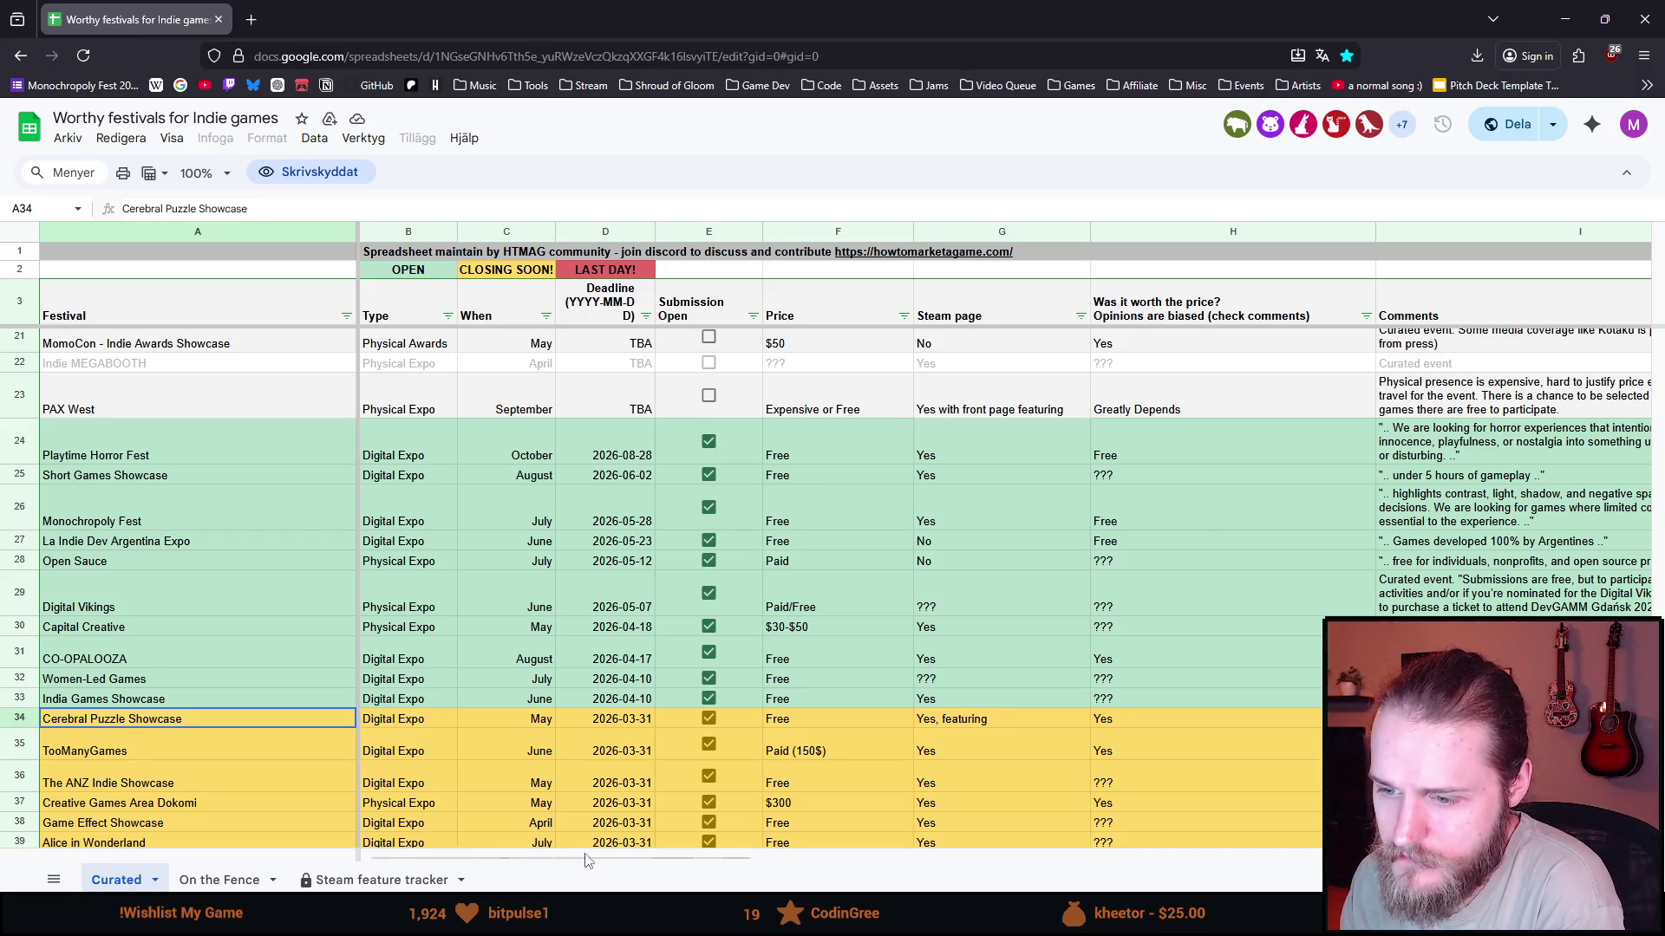
pyautogui.moveTo(595, 858)
pyautogui.mouseDown()
pyautogui.moveTo(724, 856)
pyautogui.moveTo(746, 825)
pyautogui.moveTo(854, 860)
pyautogui.moveTo(972, 865)
pyautogui.moveTo(645, 886)
pyautogui.mouseUp()
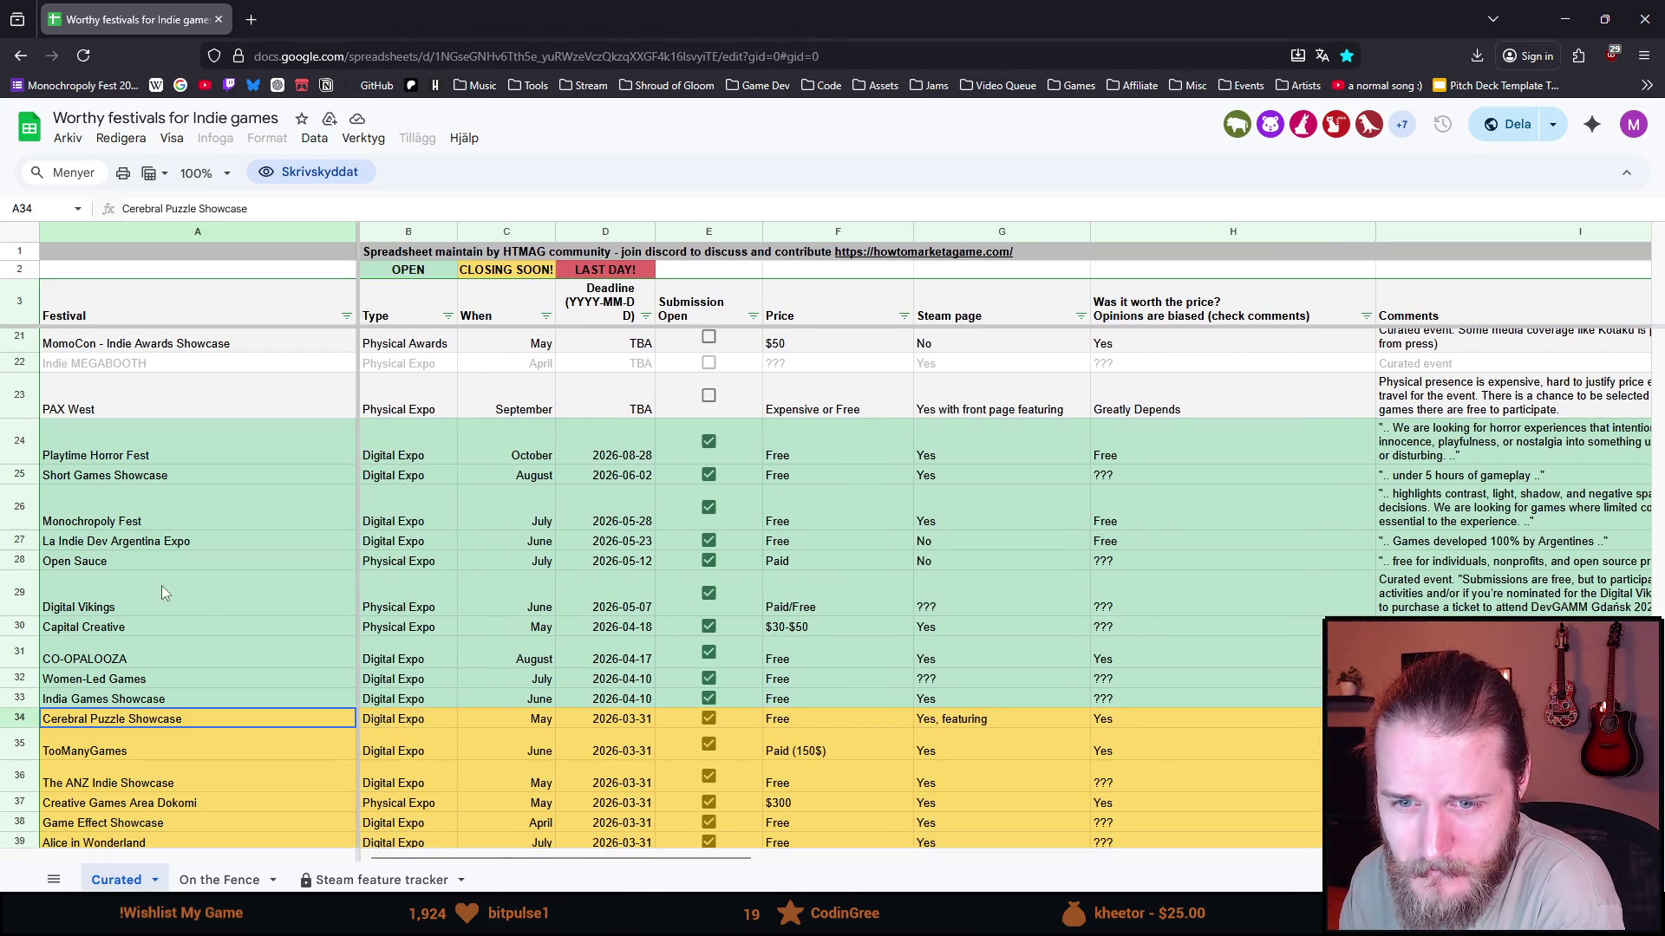
pyautogui.click(146, 700)
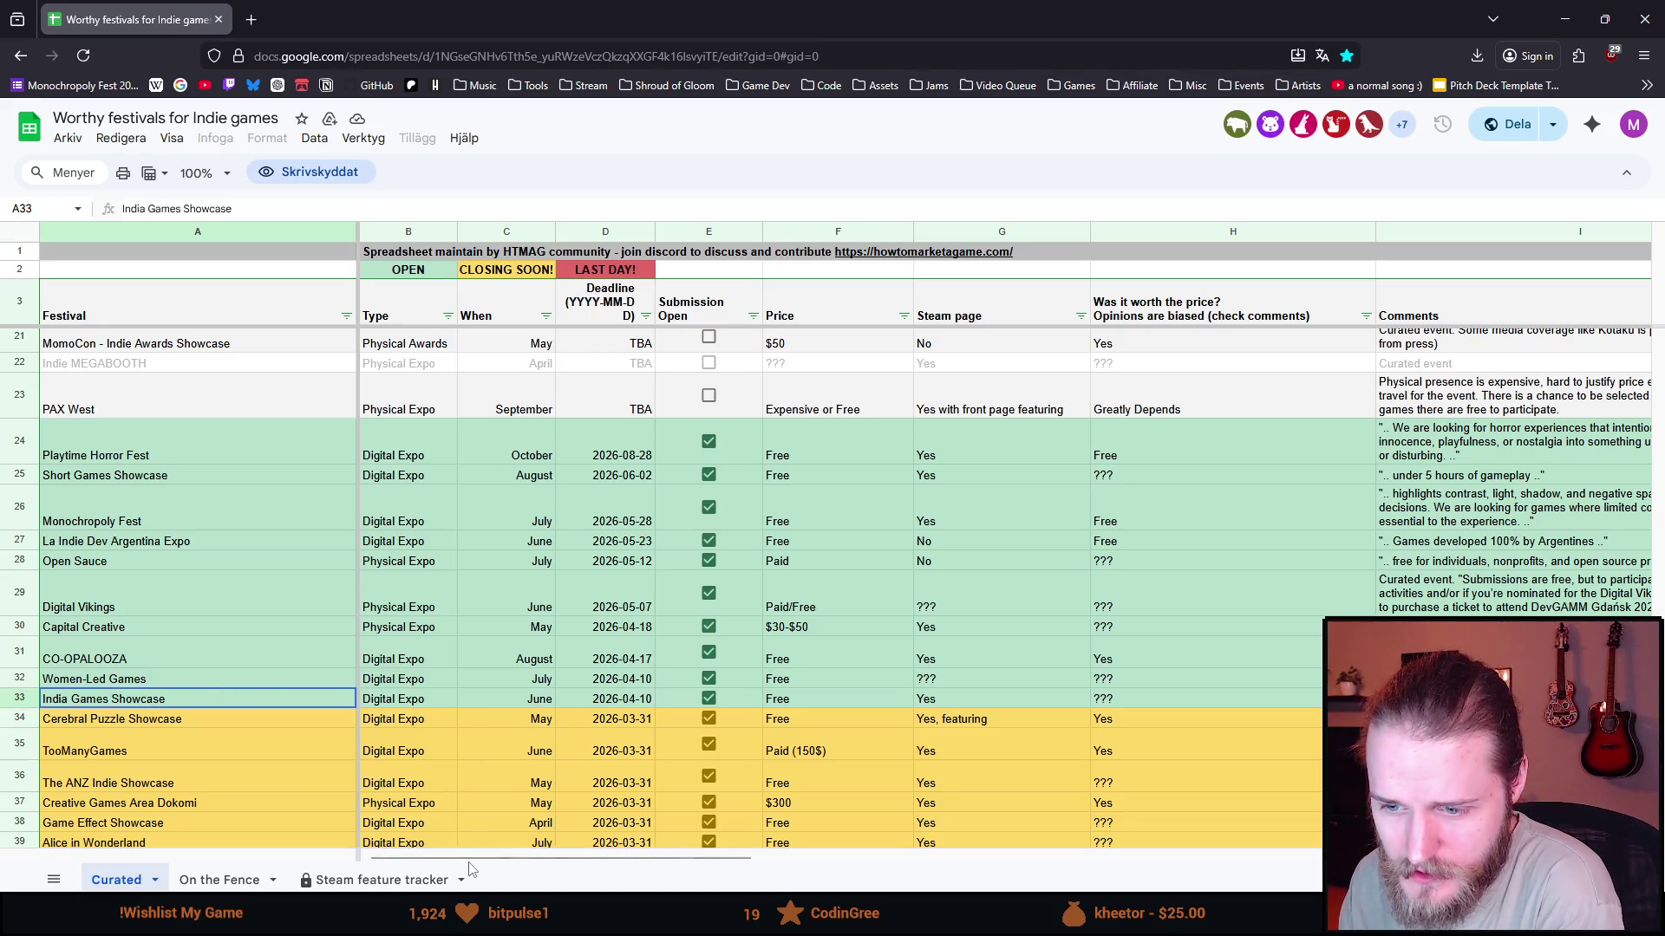
pyautogui.moveTo(483, 860)
pyautogui.mouseDown()
pyautogui.moveTo(893, 855)
pyautogui.moveTo(466, 867)
pyautogui.mouseUp()
pyautogui.scroll(2, 512, 641)
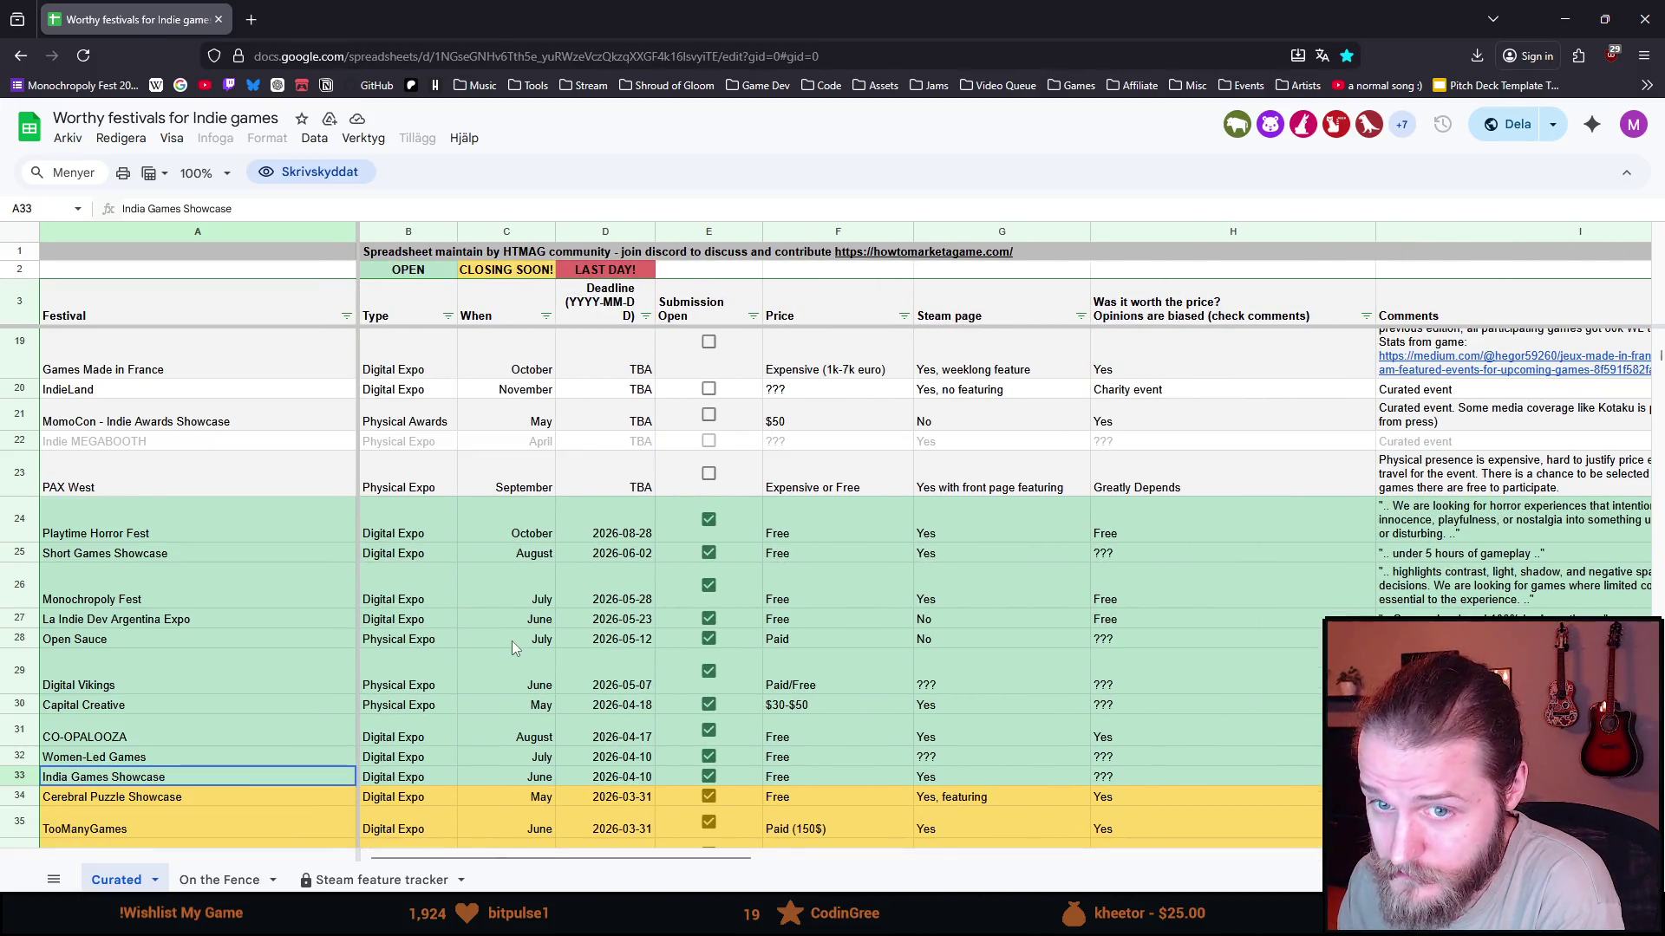
pyautogui.scroll(1, 511, 642)
pyautogui.scroll(1, 486, 652)
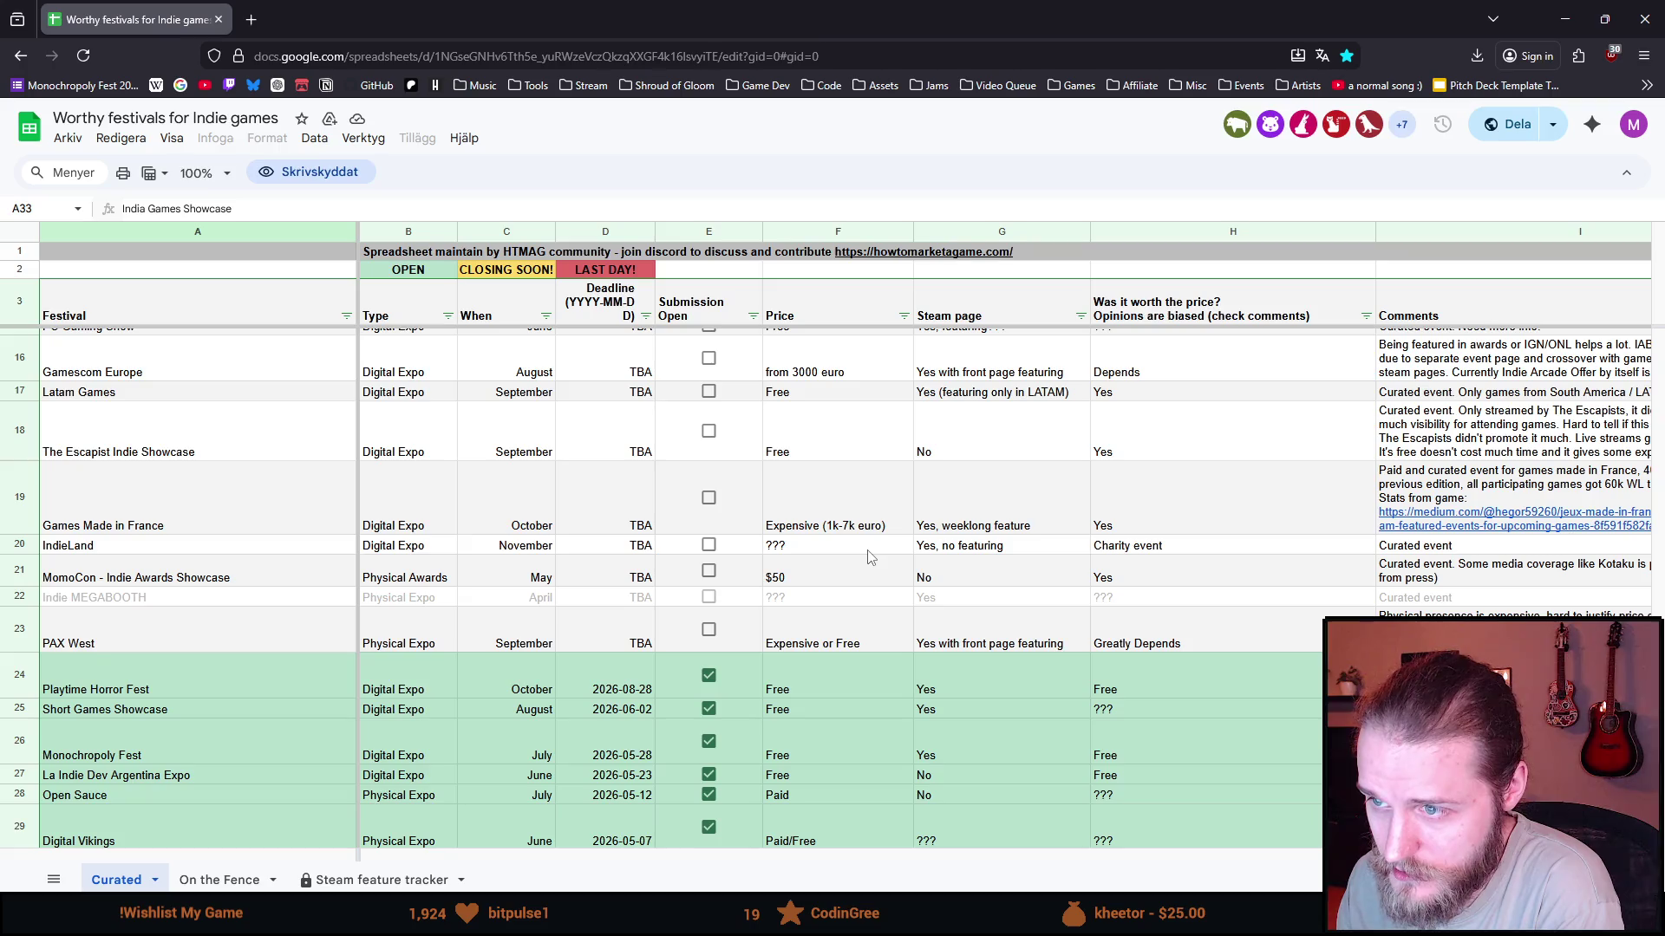
pyautogui.click(802, 555)
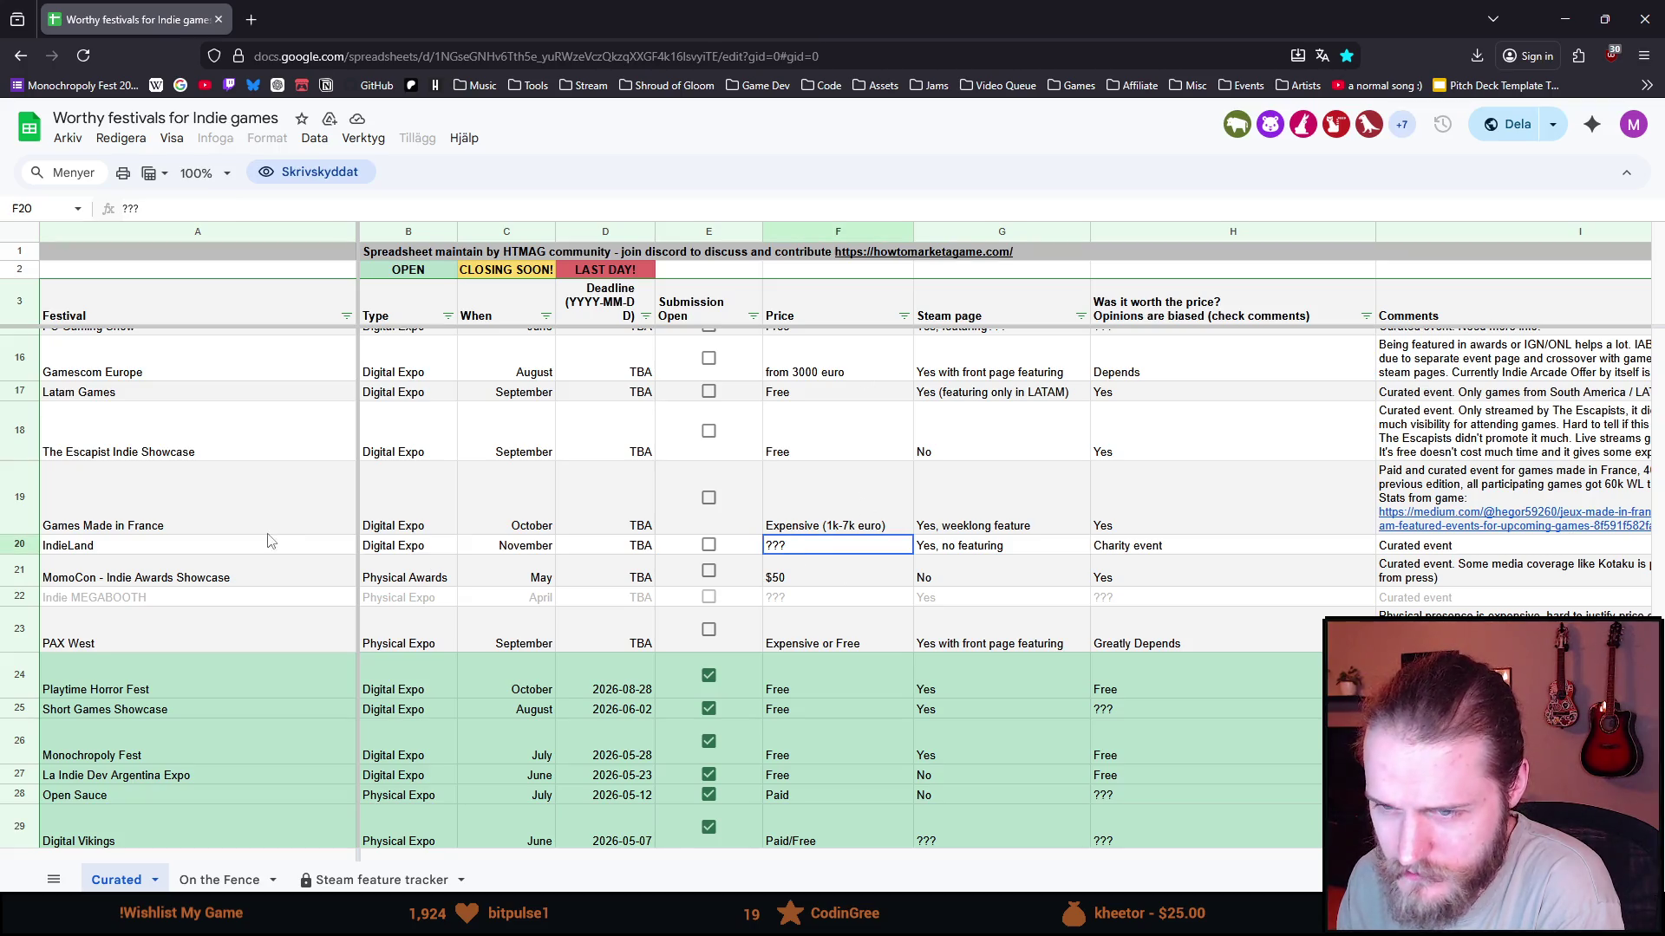
pyautogui.click(178, 457)
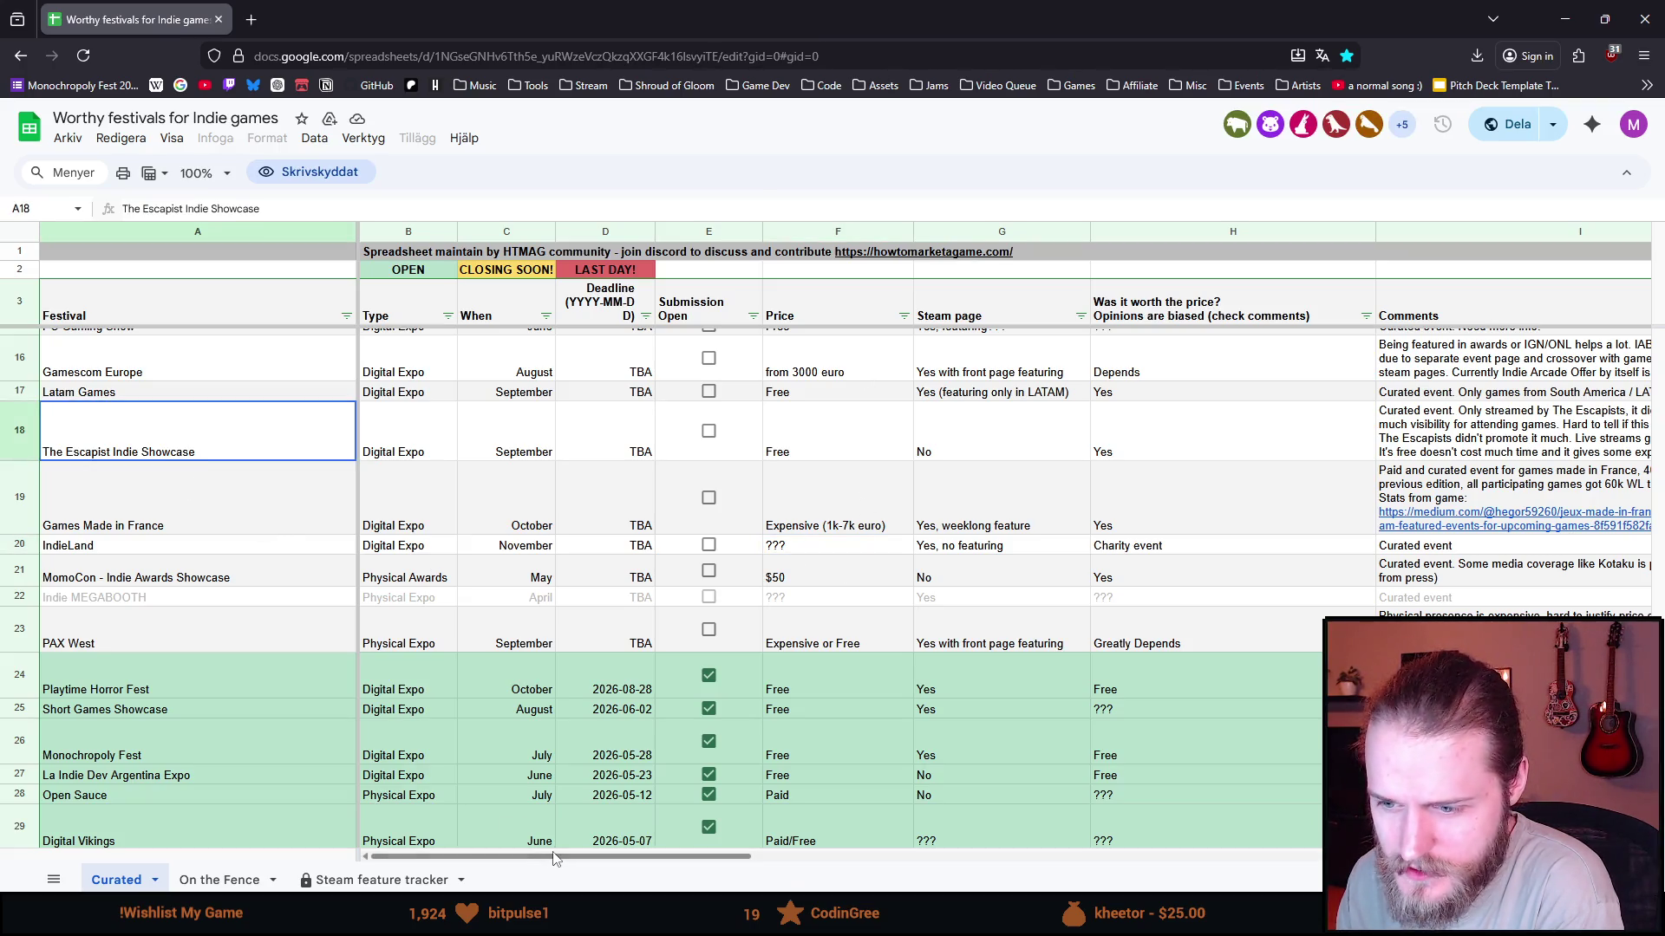
pyautogui.moveTo(555, 858)
pyautogui.mouseDown()
pyautogui.moveTo(767, 858)
pyautogui.moveTo(515, 861)
pyautogui.mouseUp()
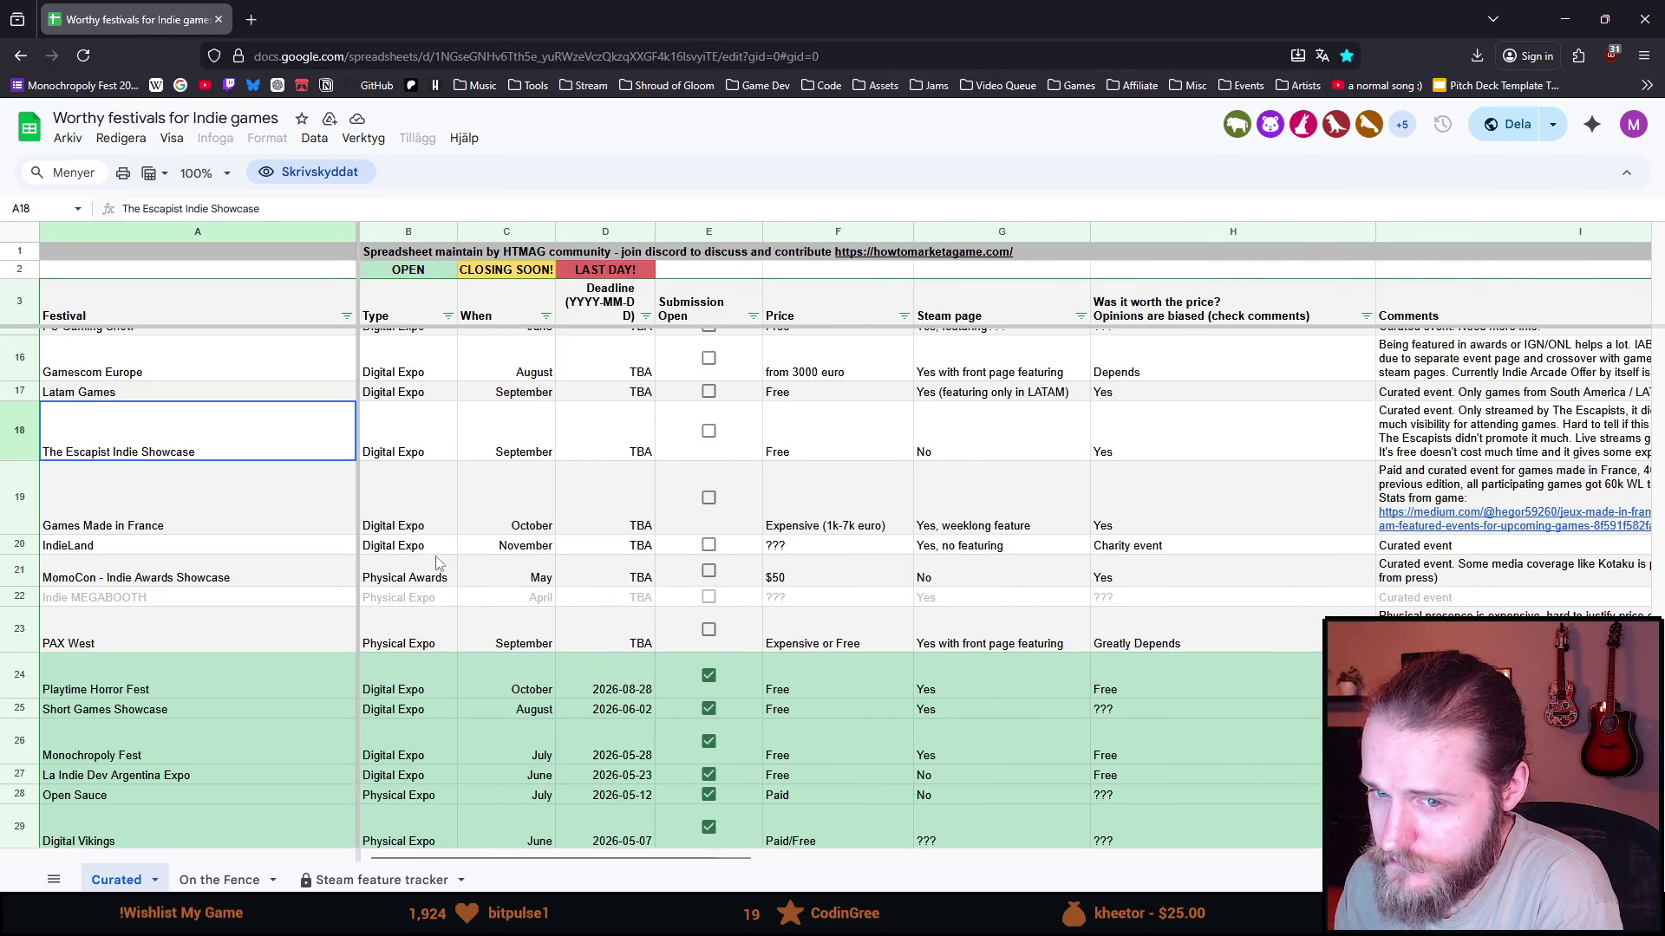
pyautogui.click(823, 446)
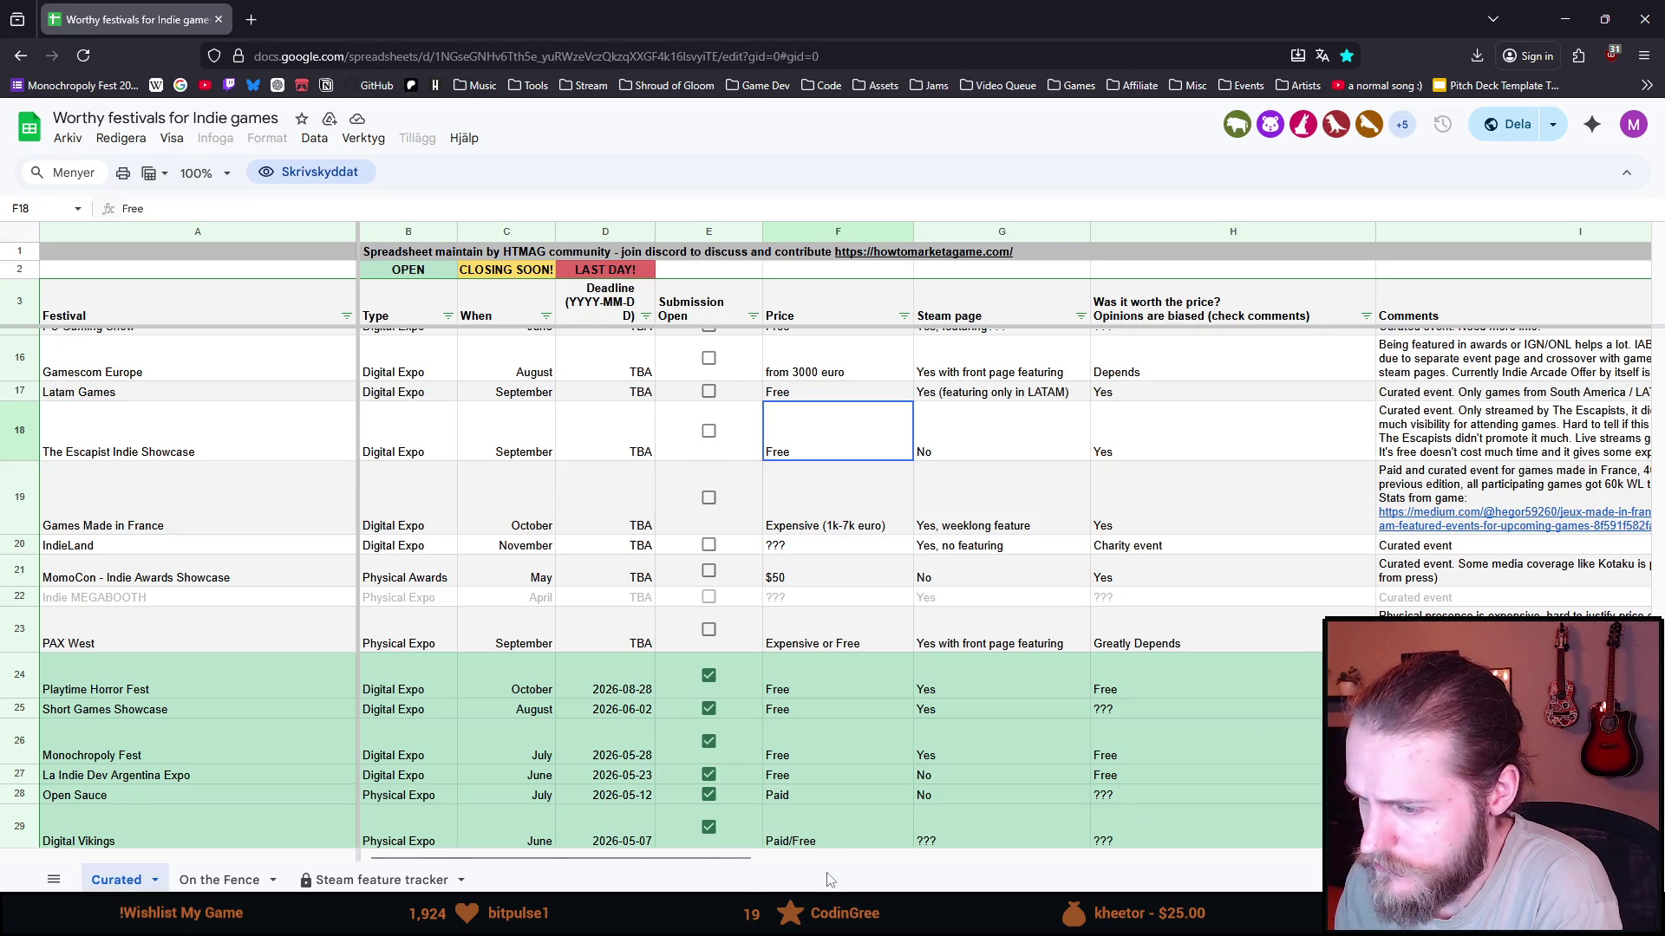
pyautogui.moveTo(744, 867); pyautogui.dragTo(805, 856)
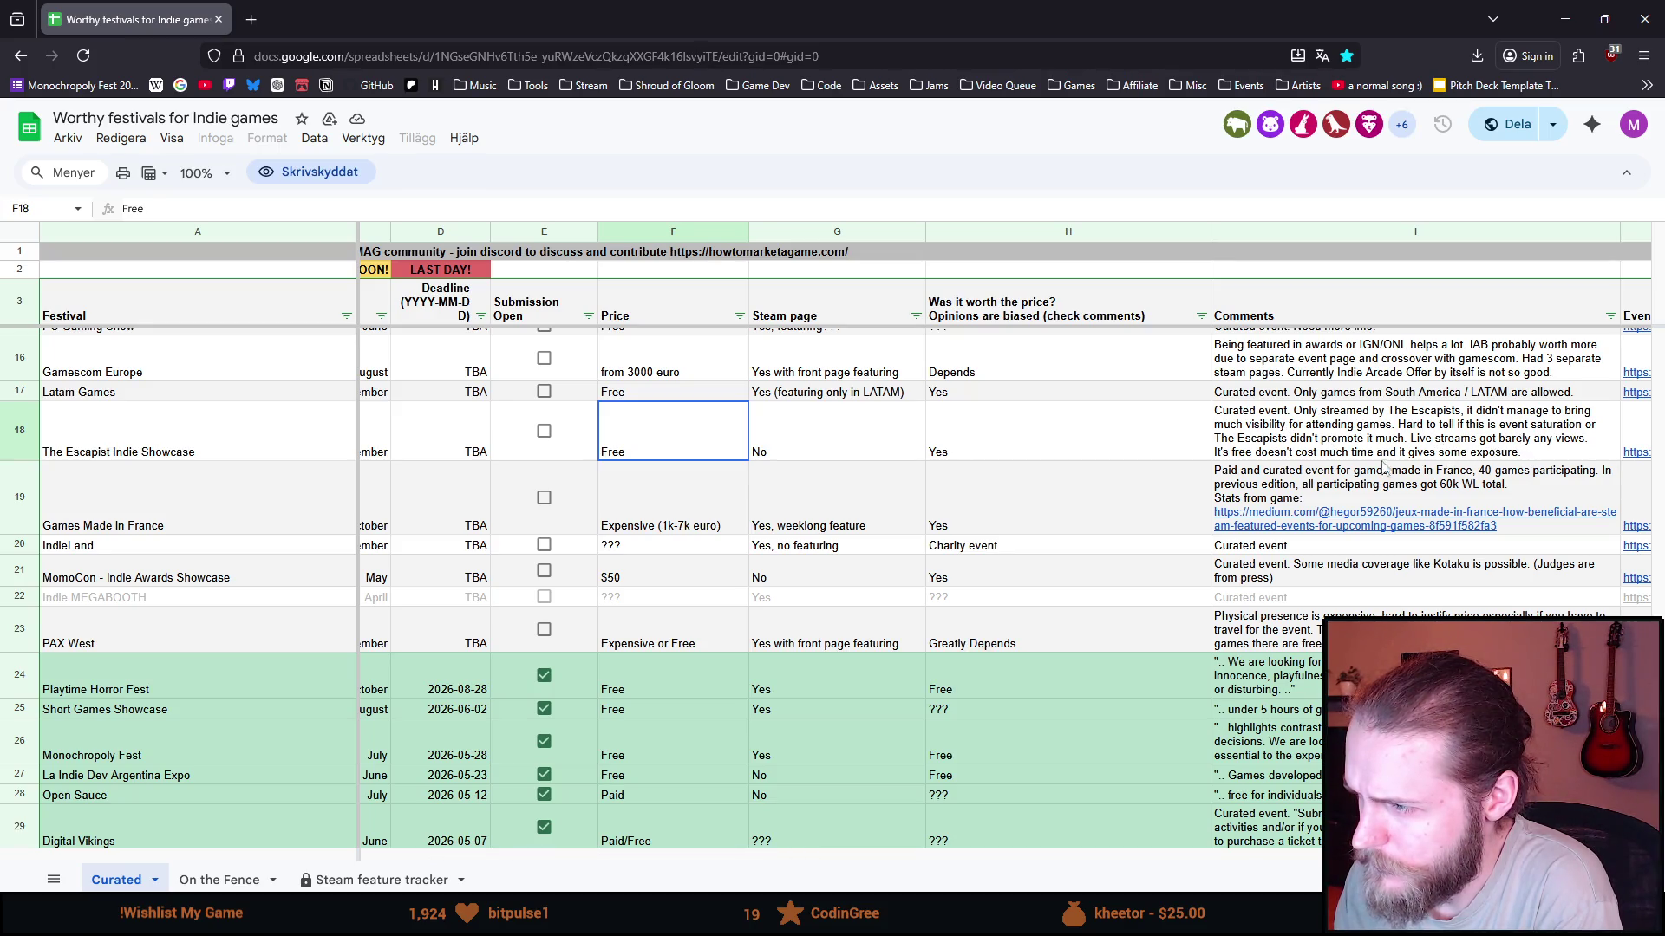
pyautogui.moveTo(1292, 471)
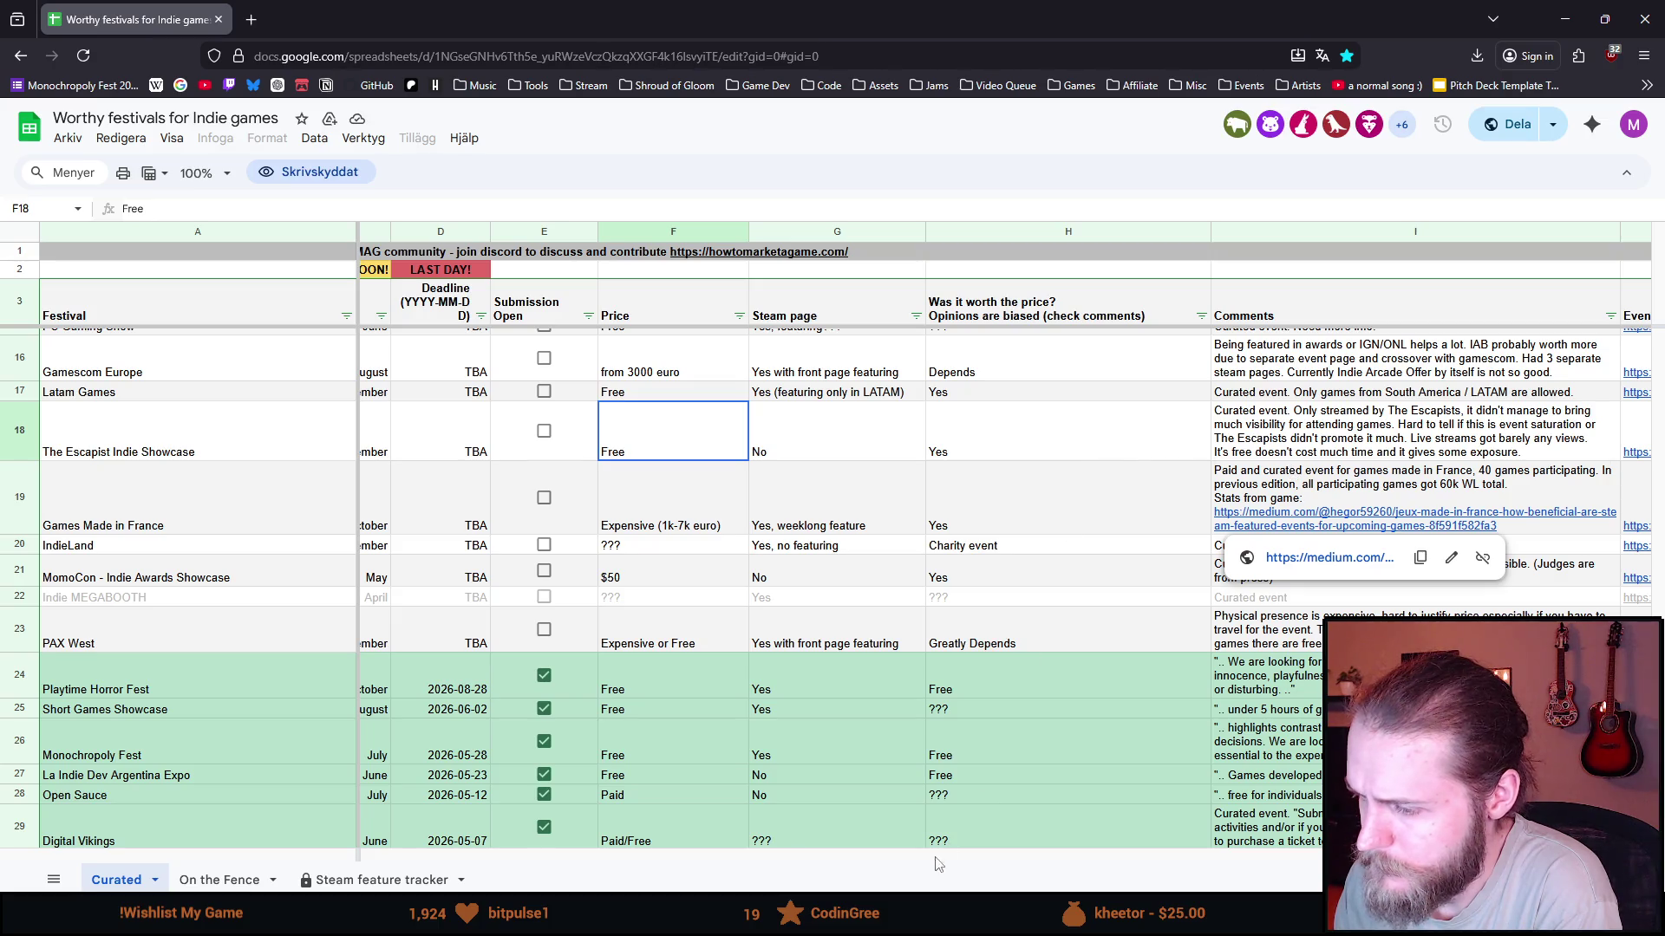
pyautogui.moveTo(785, 859); pyautogui.dragTo(705, 867)
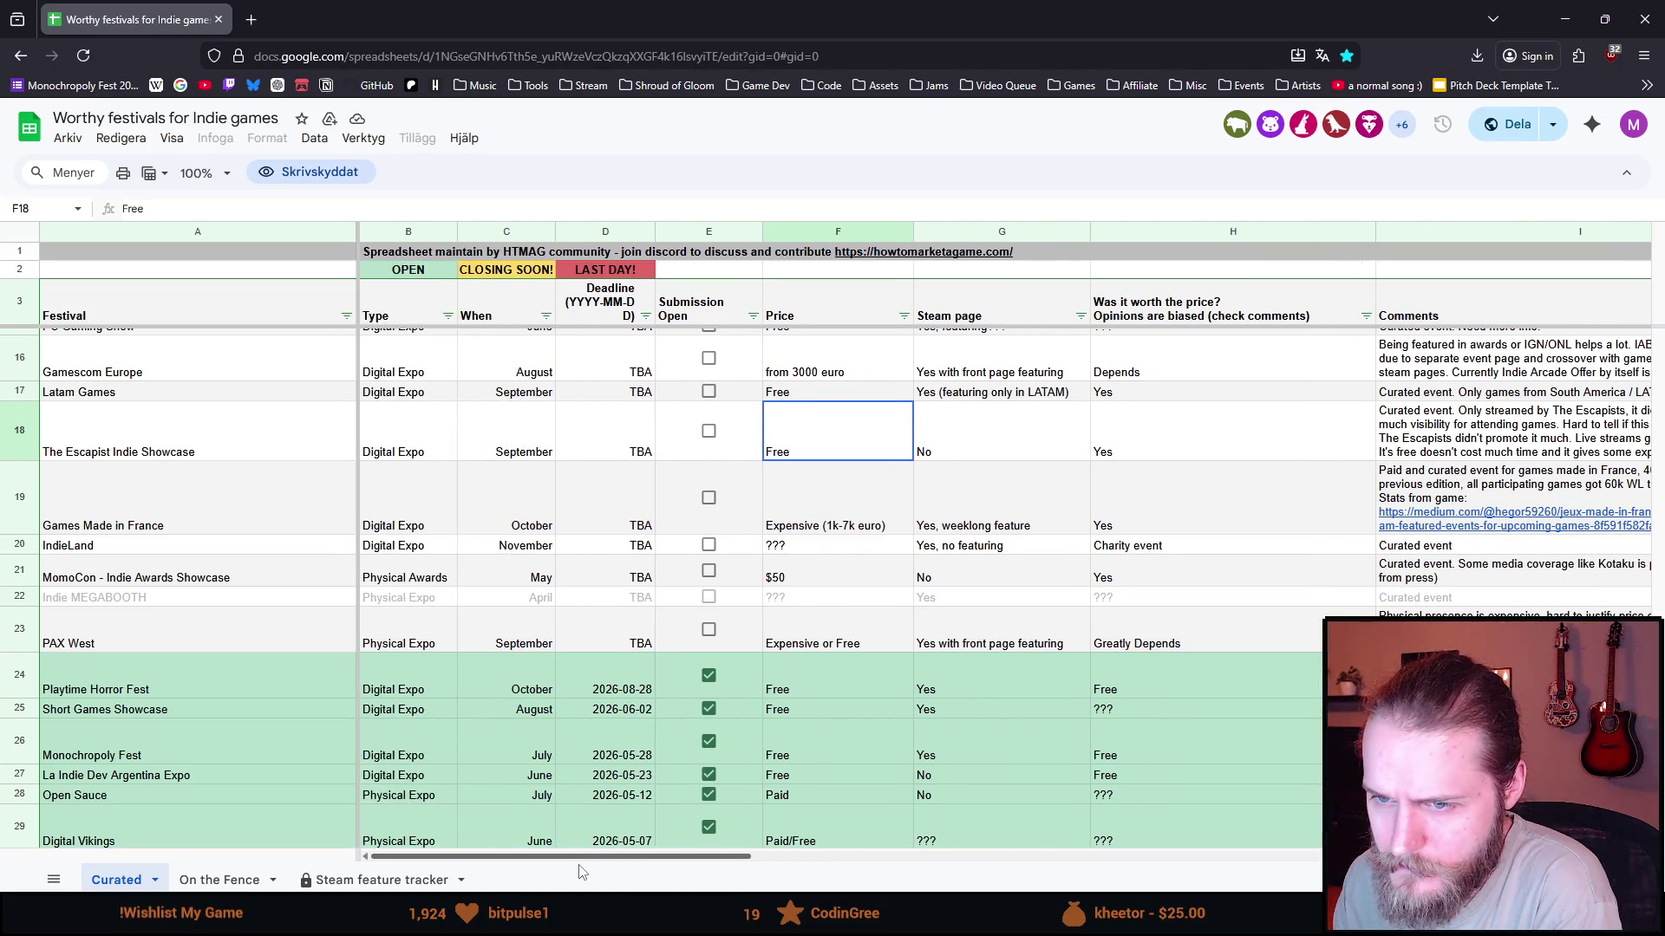
pyautogui.scroll(3, 546, 512)
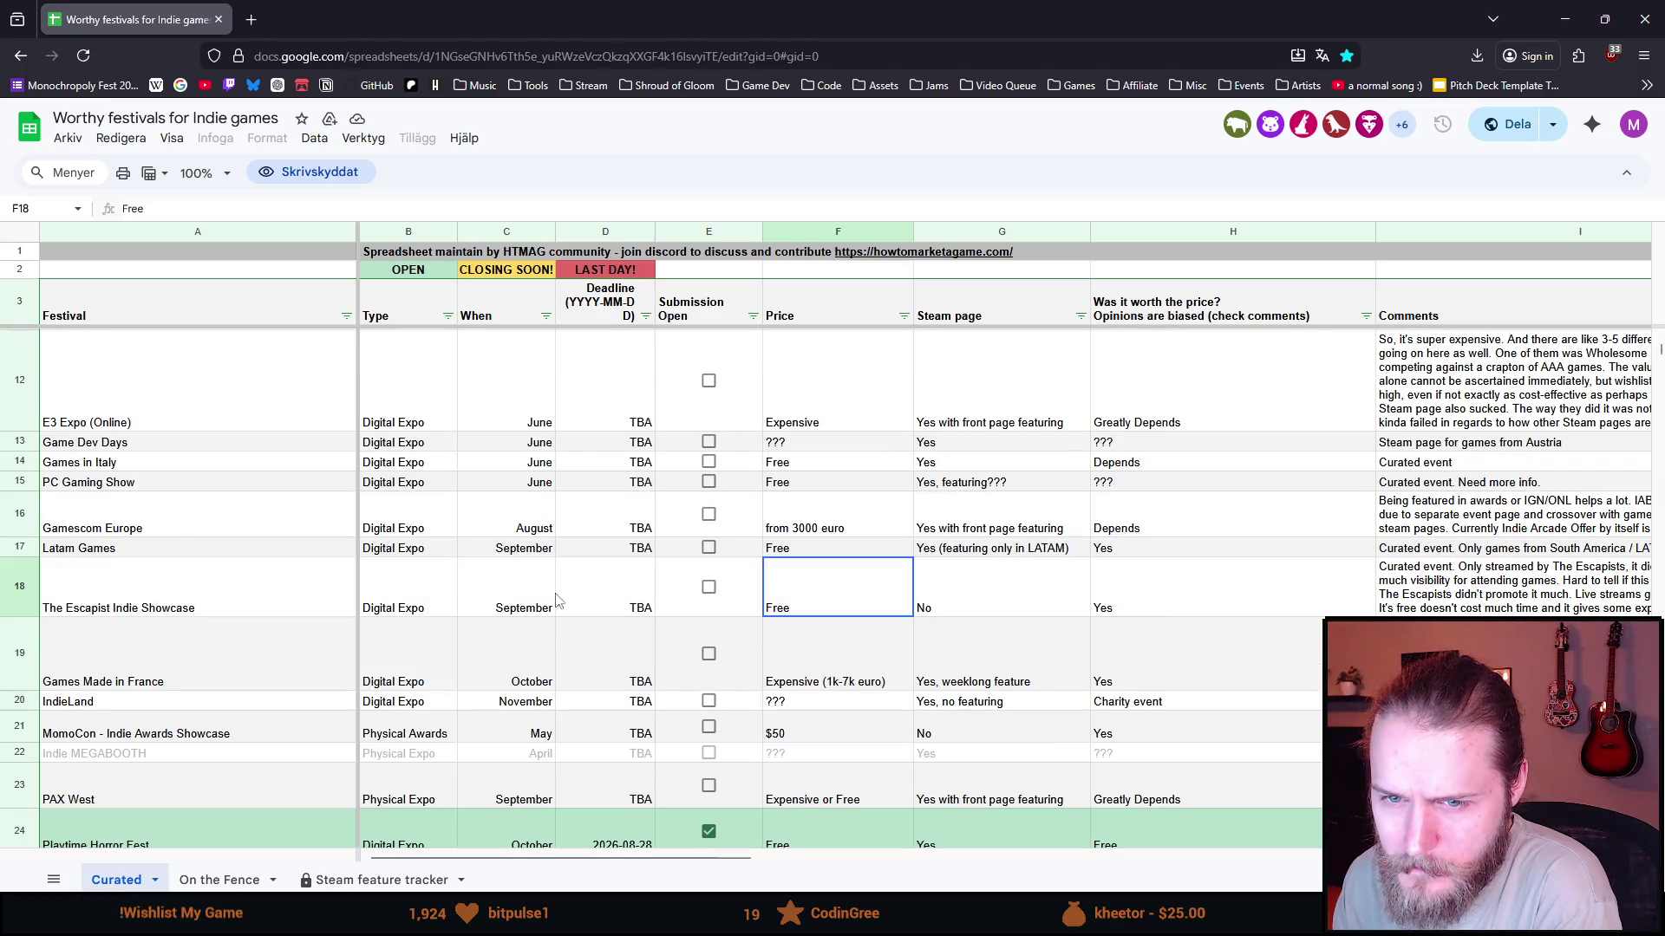
pyautogui.scroll(2, 570, 633)
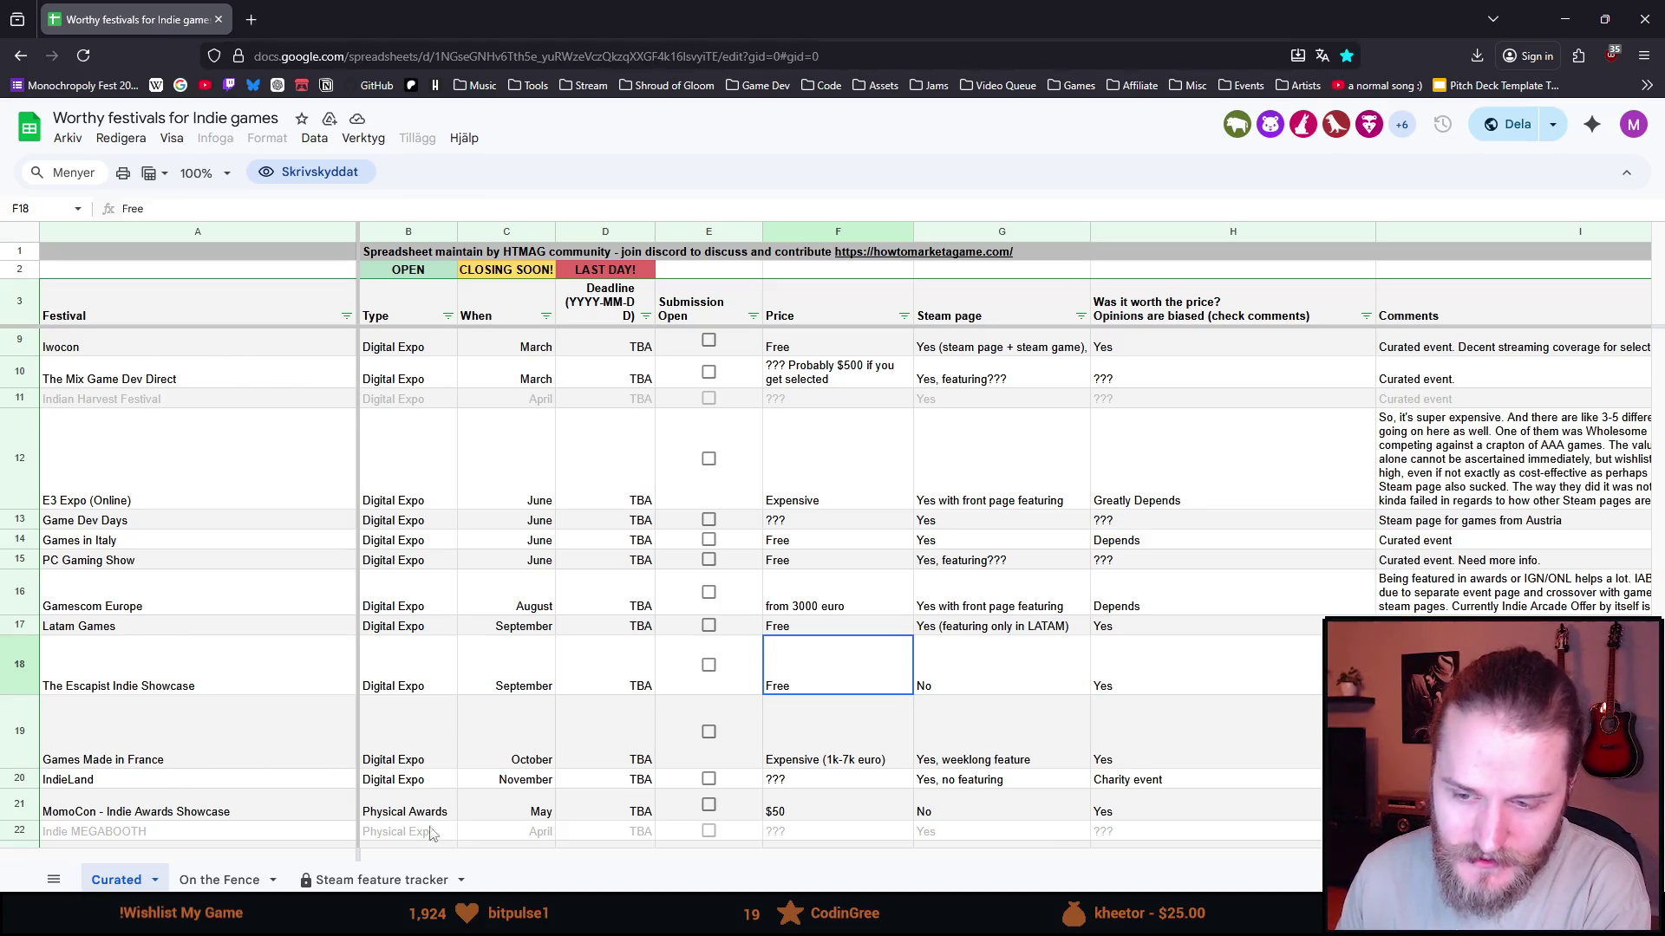
pyautogui.hscroll(10, 404, 813)
pyautogui.hscroll(3, 734, 888)
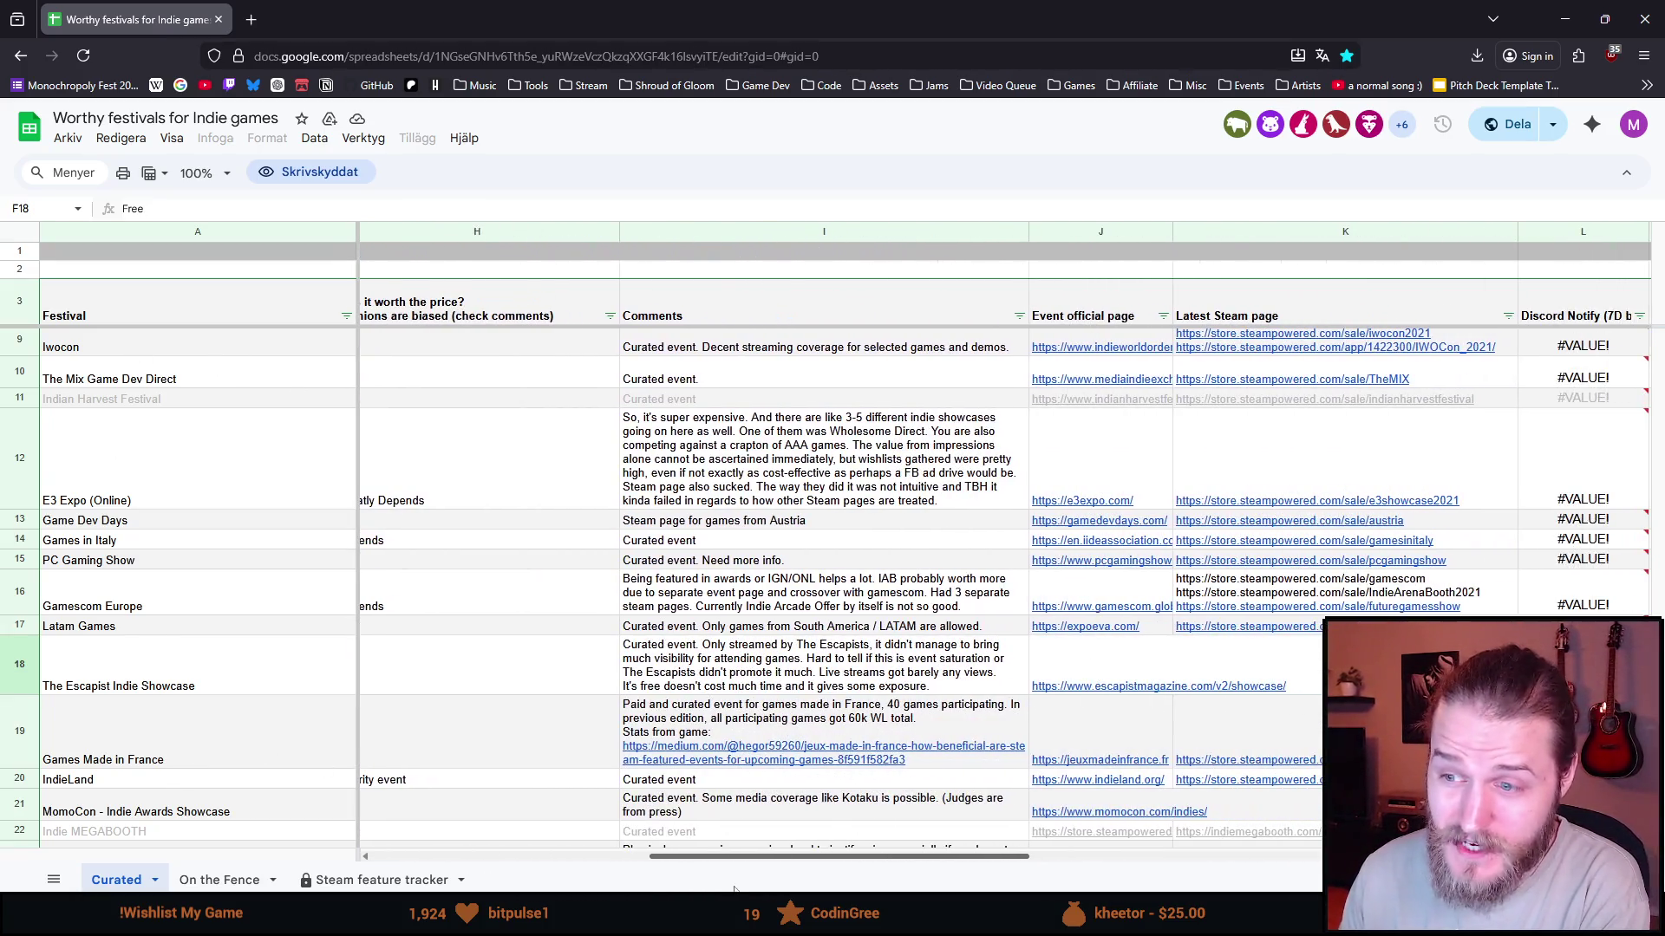
pyautogui.moveTo(734, 889)
pyautogui.mouseDown()
pyautogui.moveTo(804, 886)
pyautogui.moveTo(460, 886)
pyautogui.mouseUp()
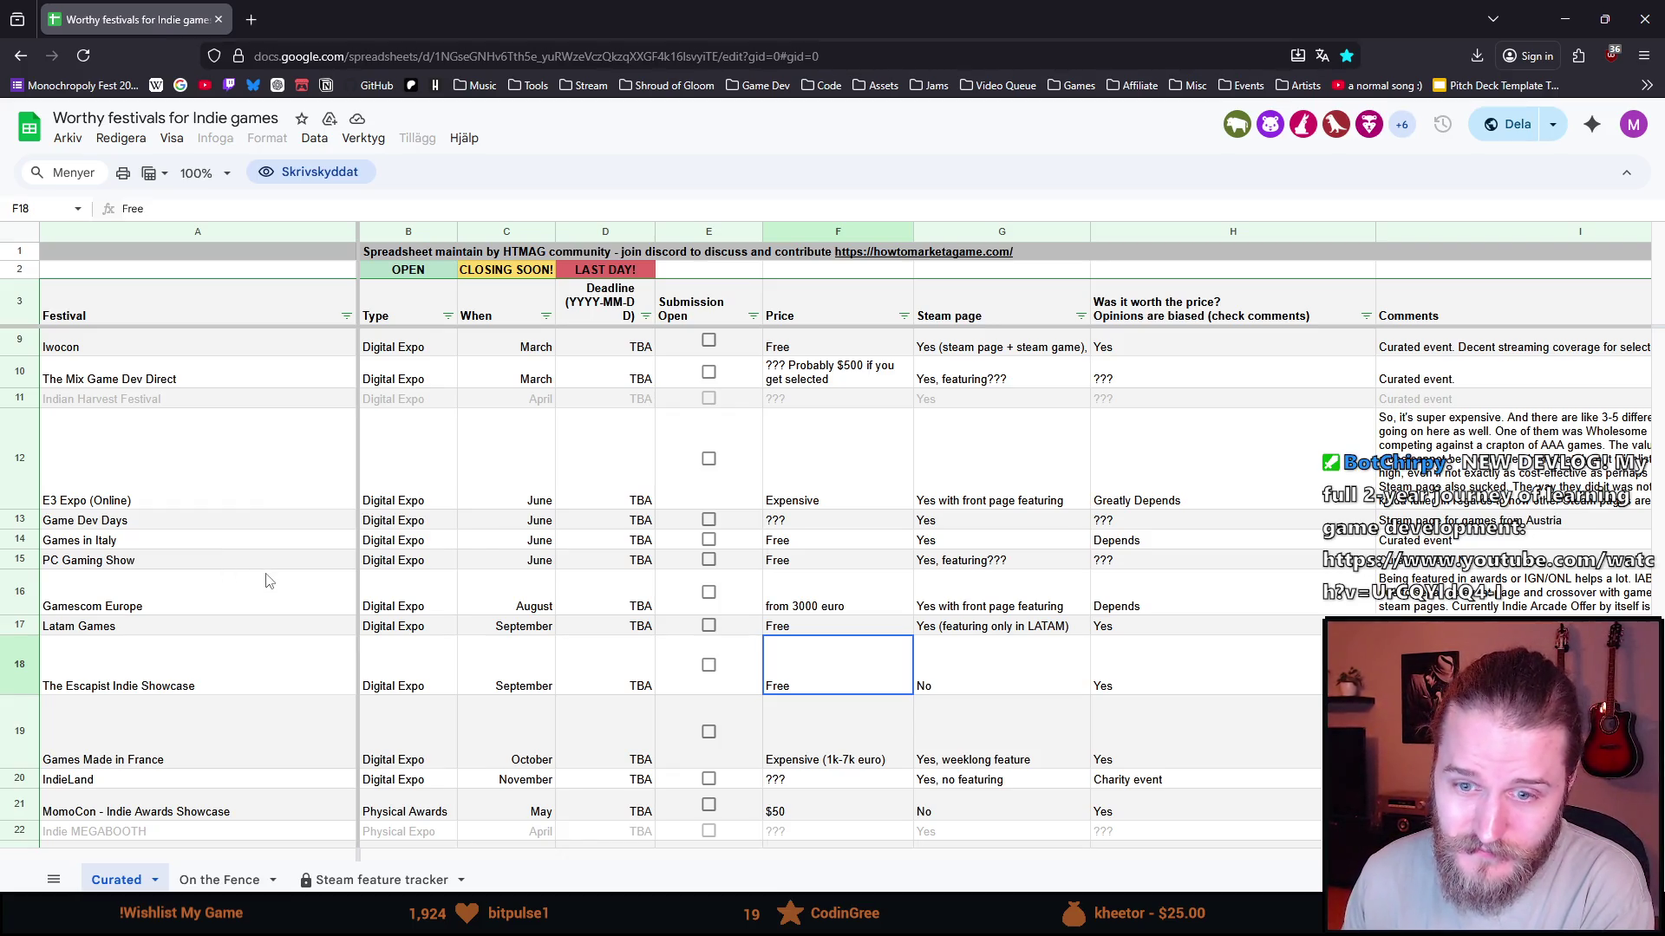
pyautogui.scroll(-5, 267, 581)
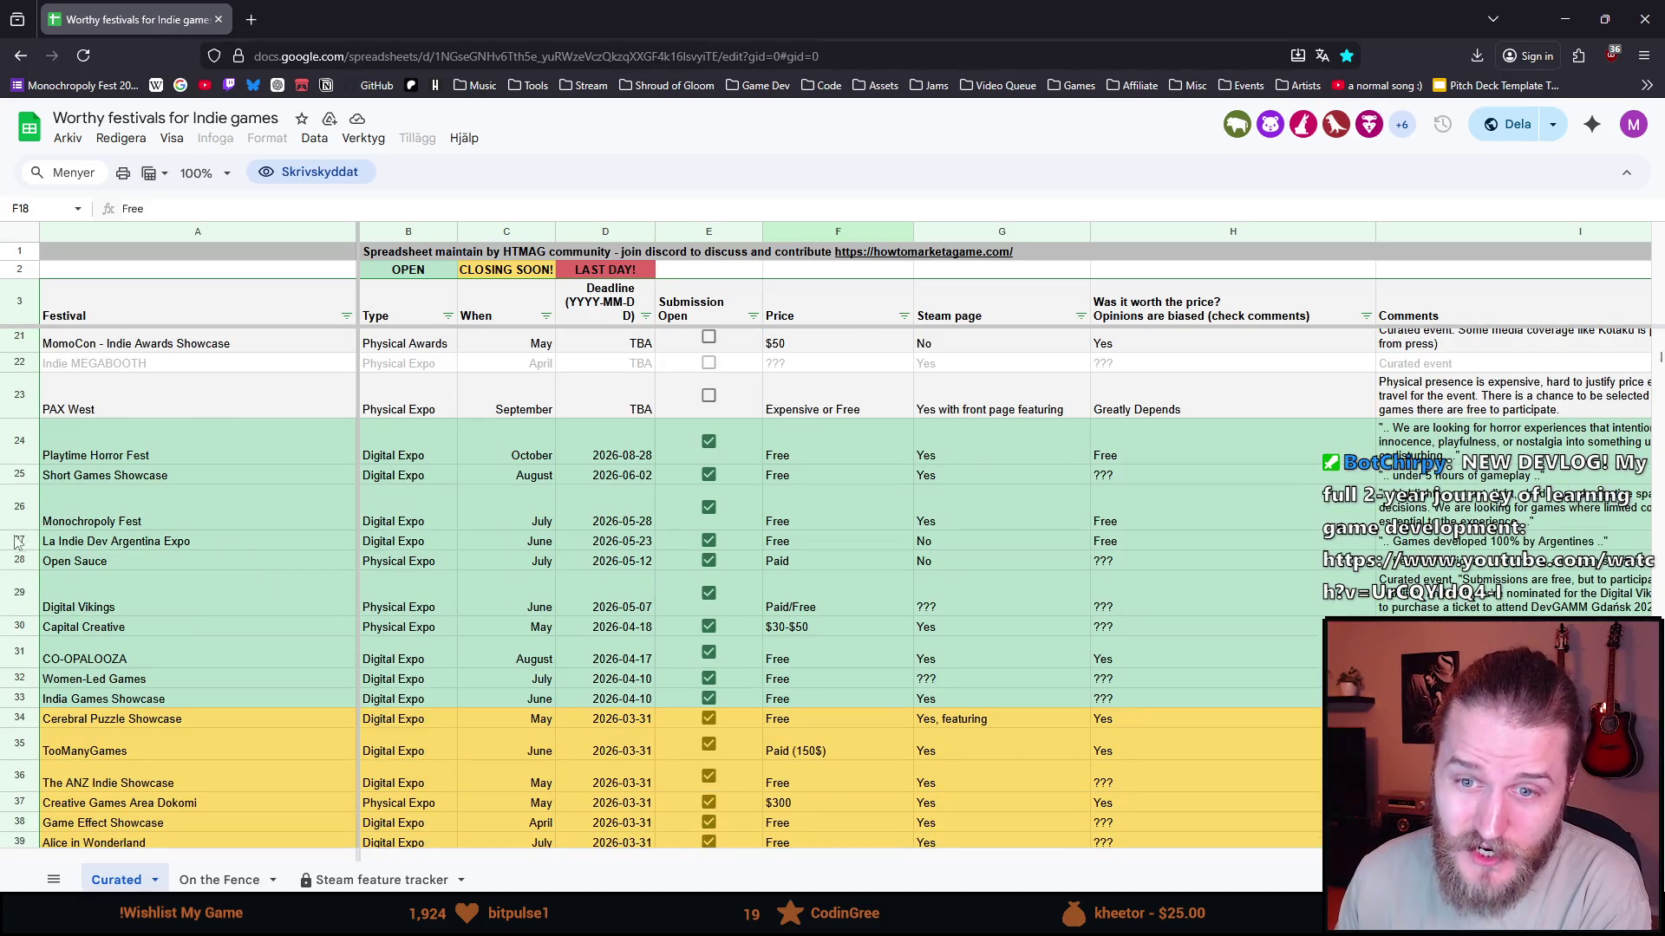
pyautogui.scroll(-2, 151, 611)
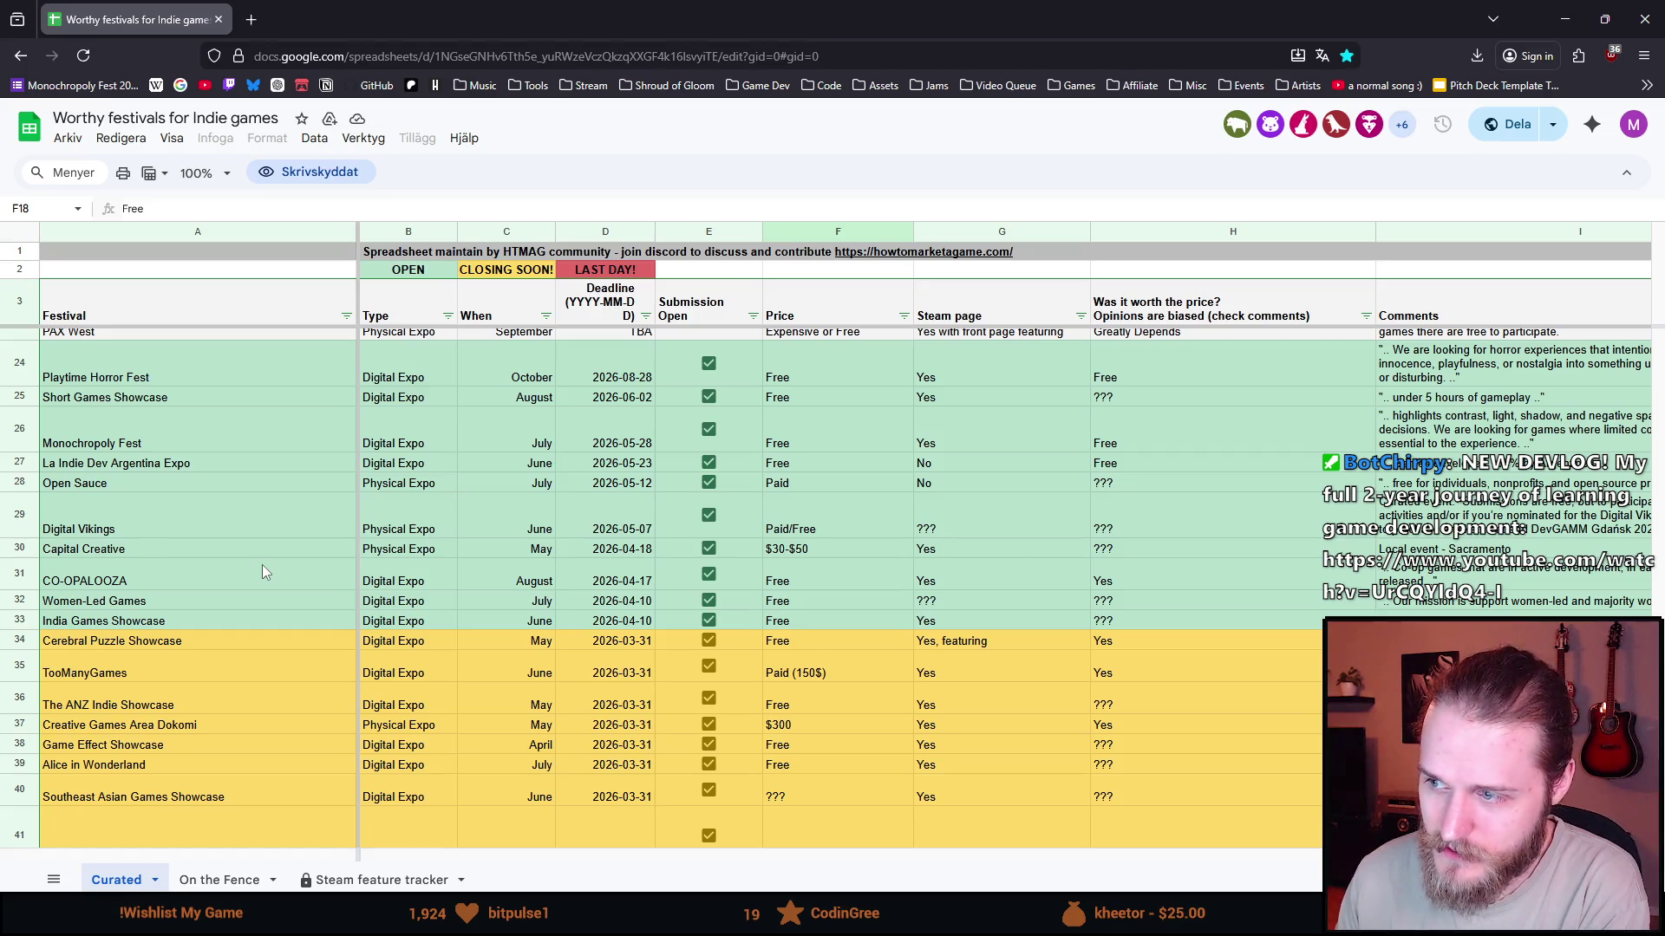
pyautogui.scroll(-5, 265, 572)
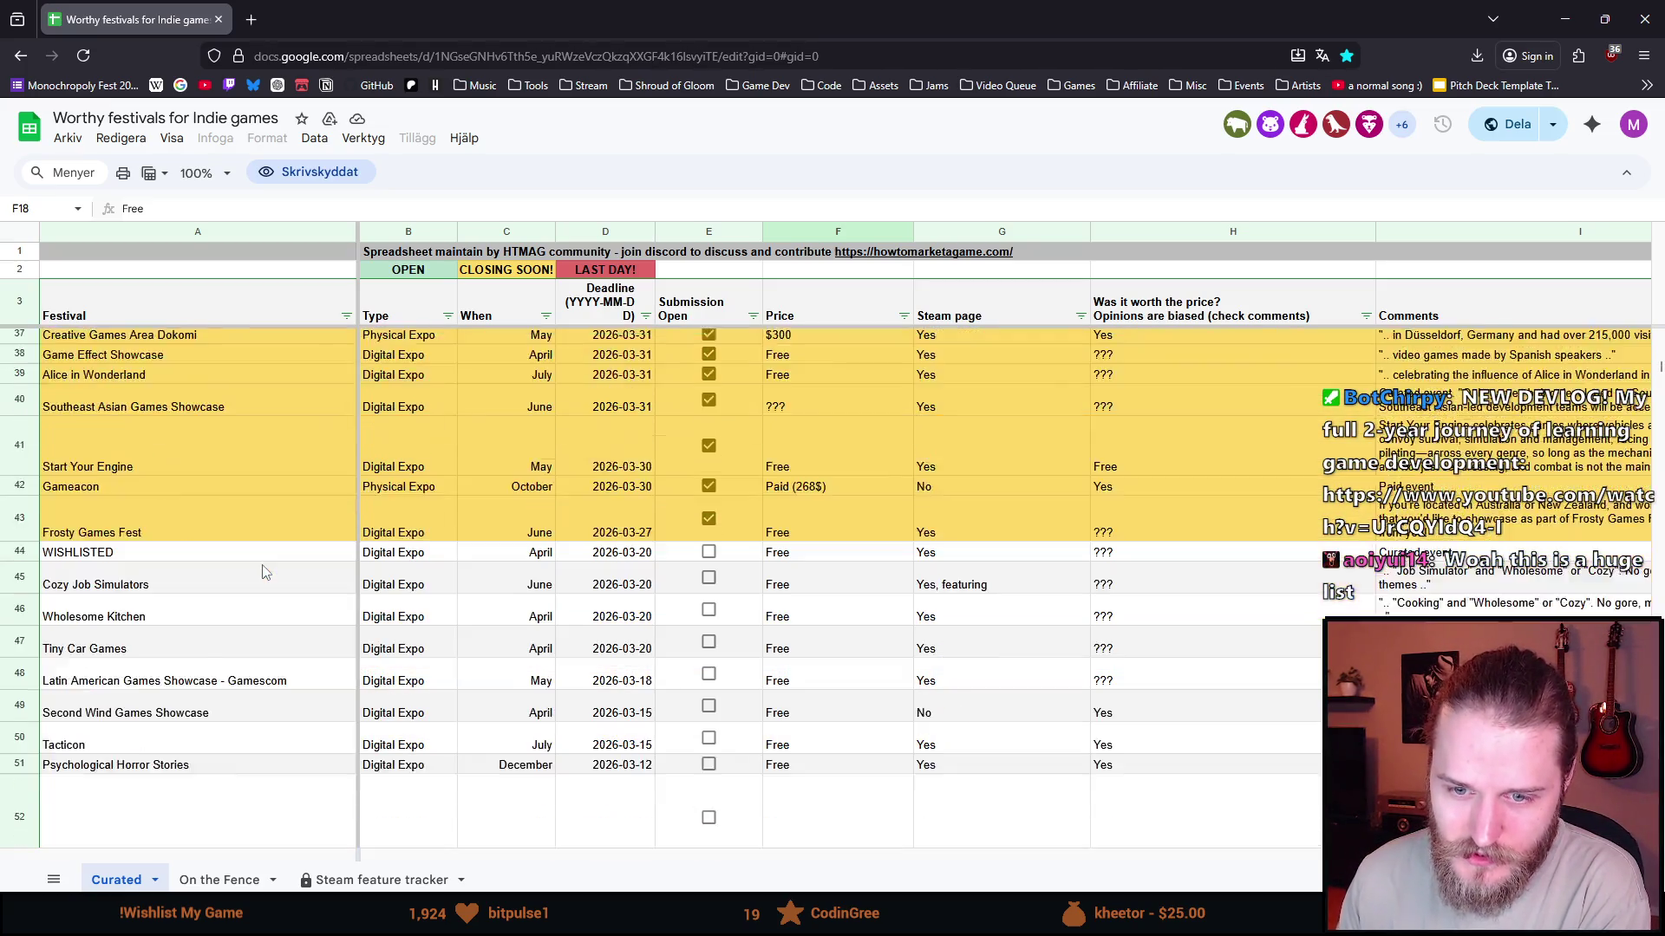
pyautogui.scroll(-2, 264, 572)
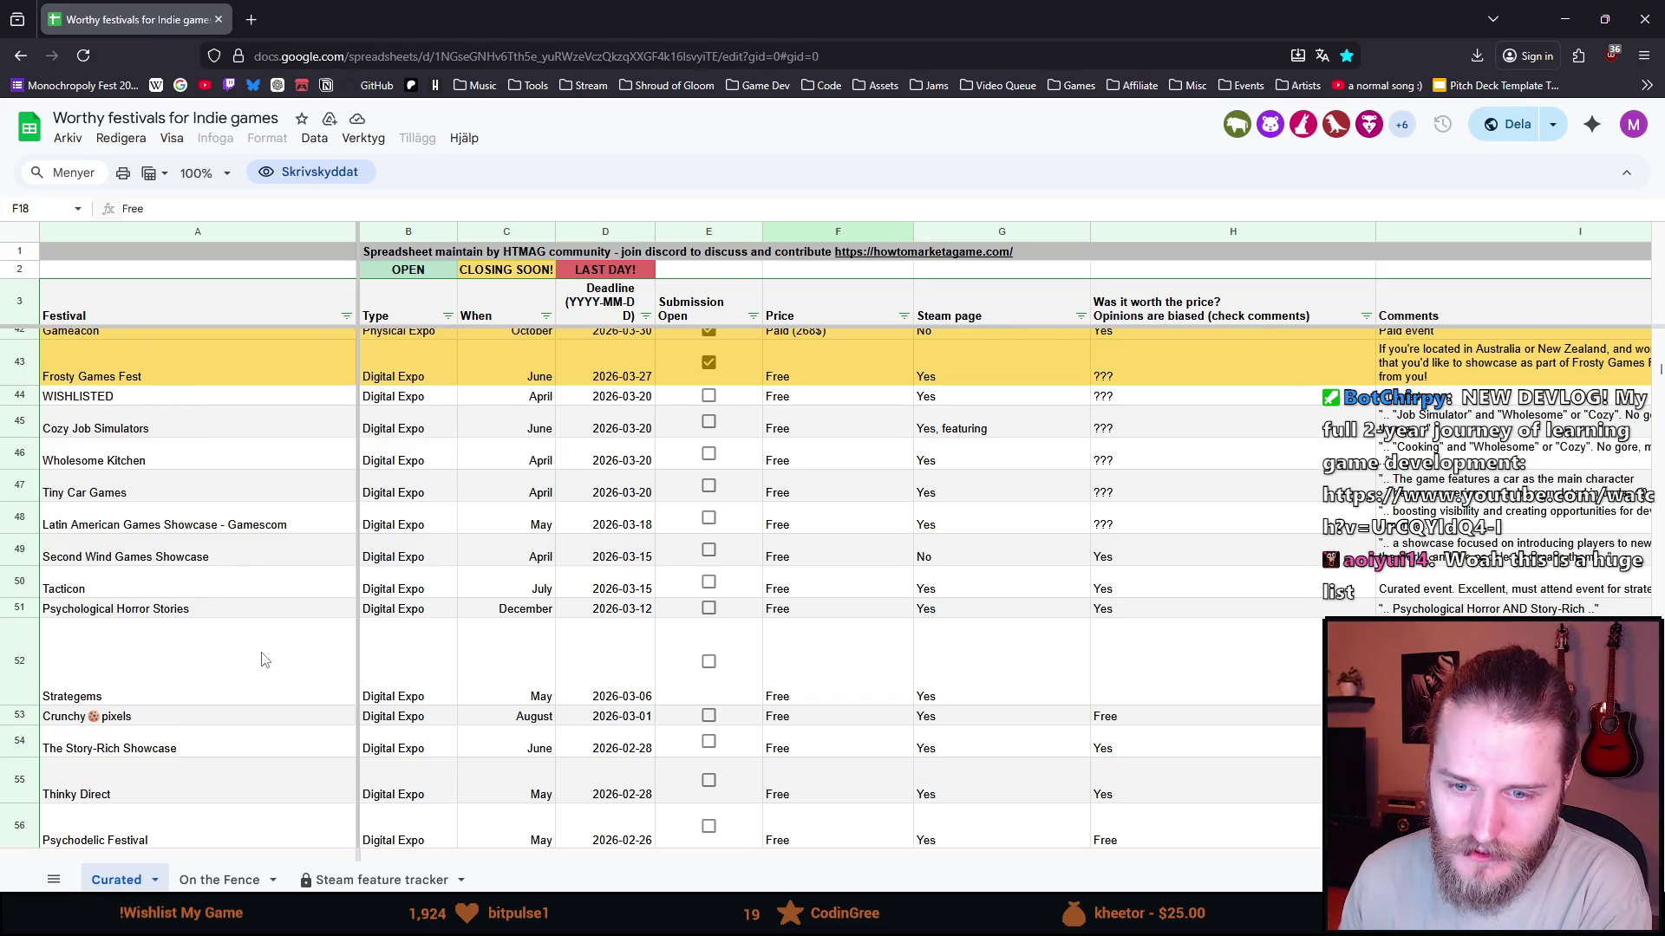
pyautogui.scroll(-1, 267, 659)
pyautogui.click(138, 672)
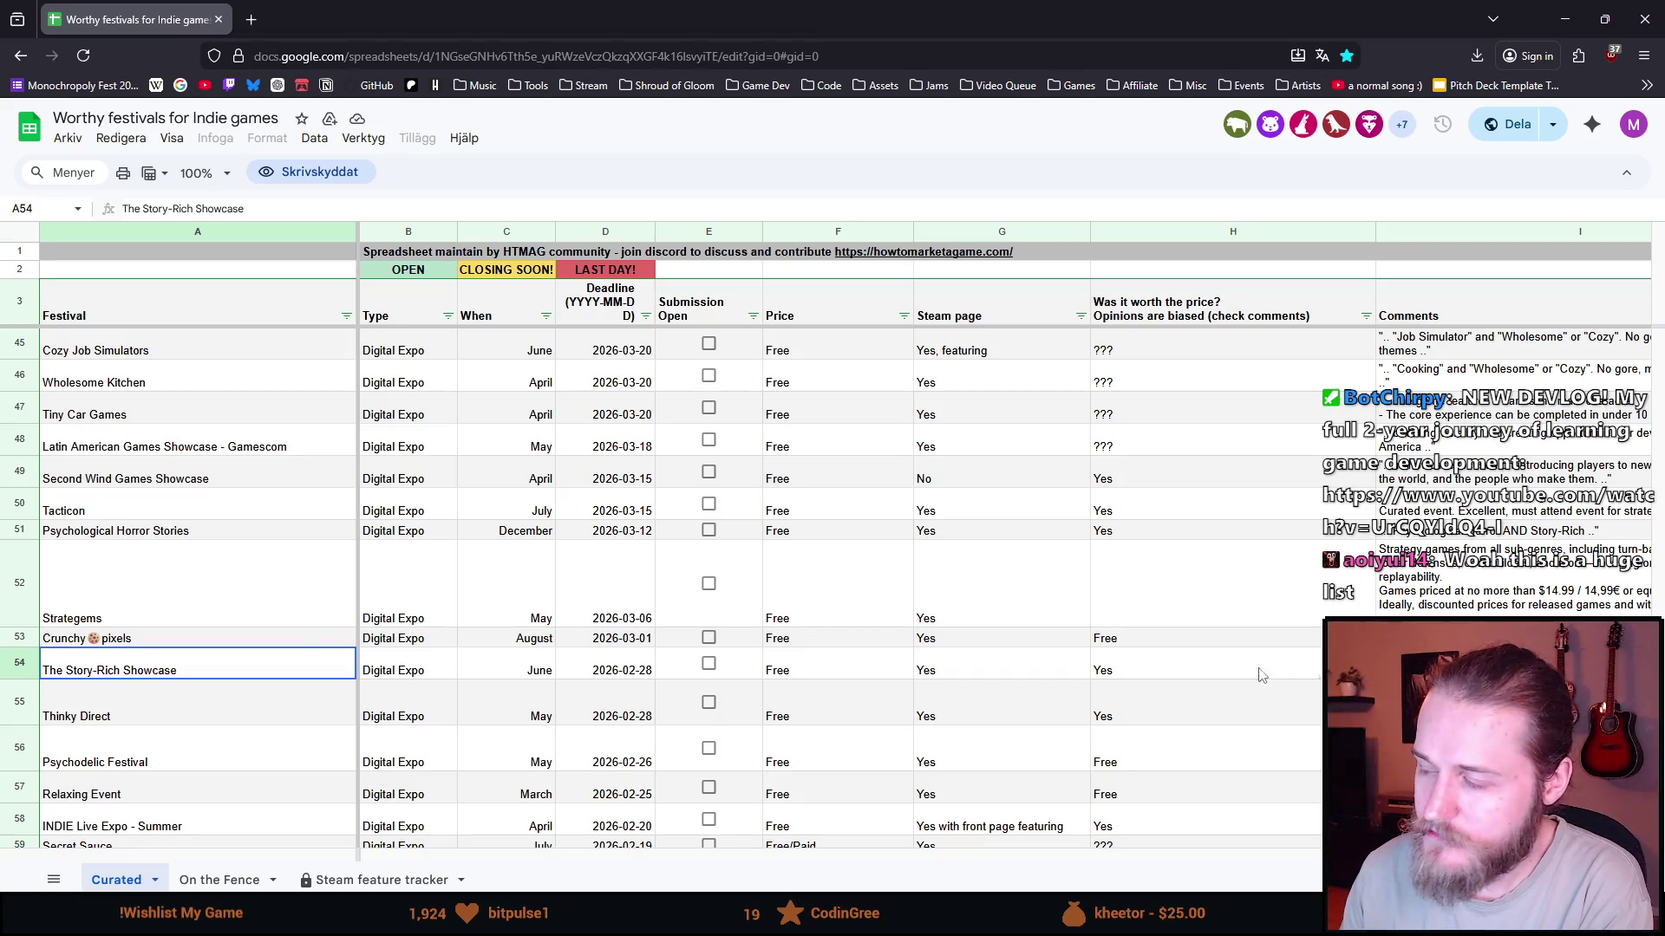
pyautogui.scroll(-1, 306, 666)
pyautogui.scroll(-2, 306, 666)
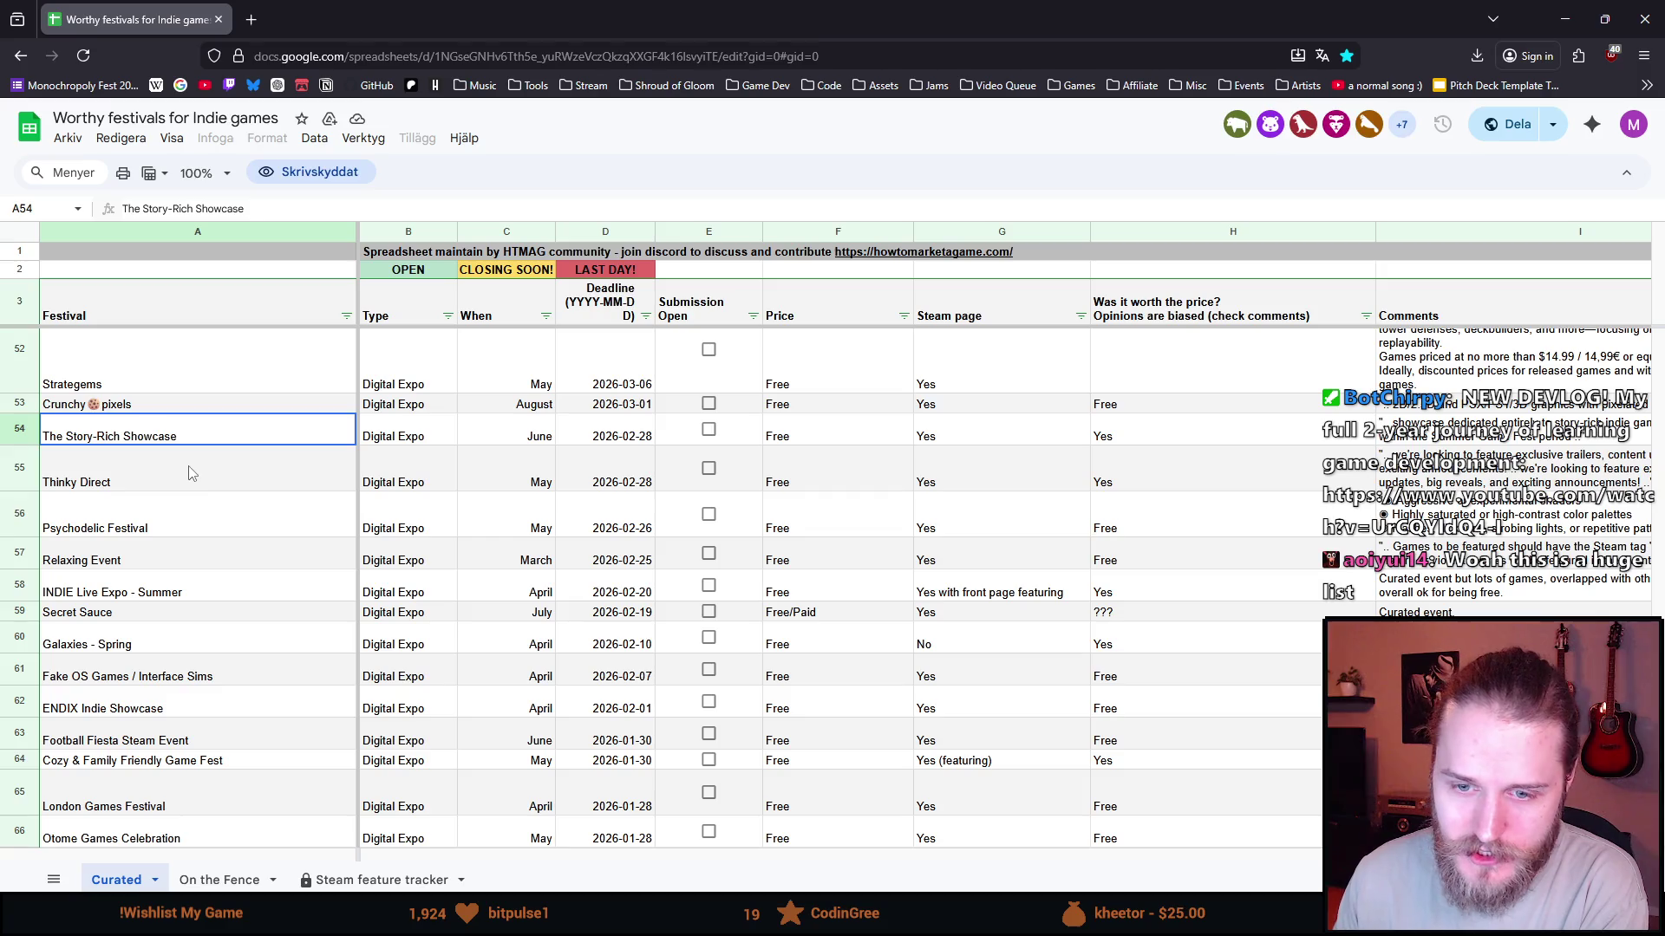
pyautogui.scroll(-3, 195, 485)
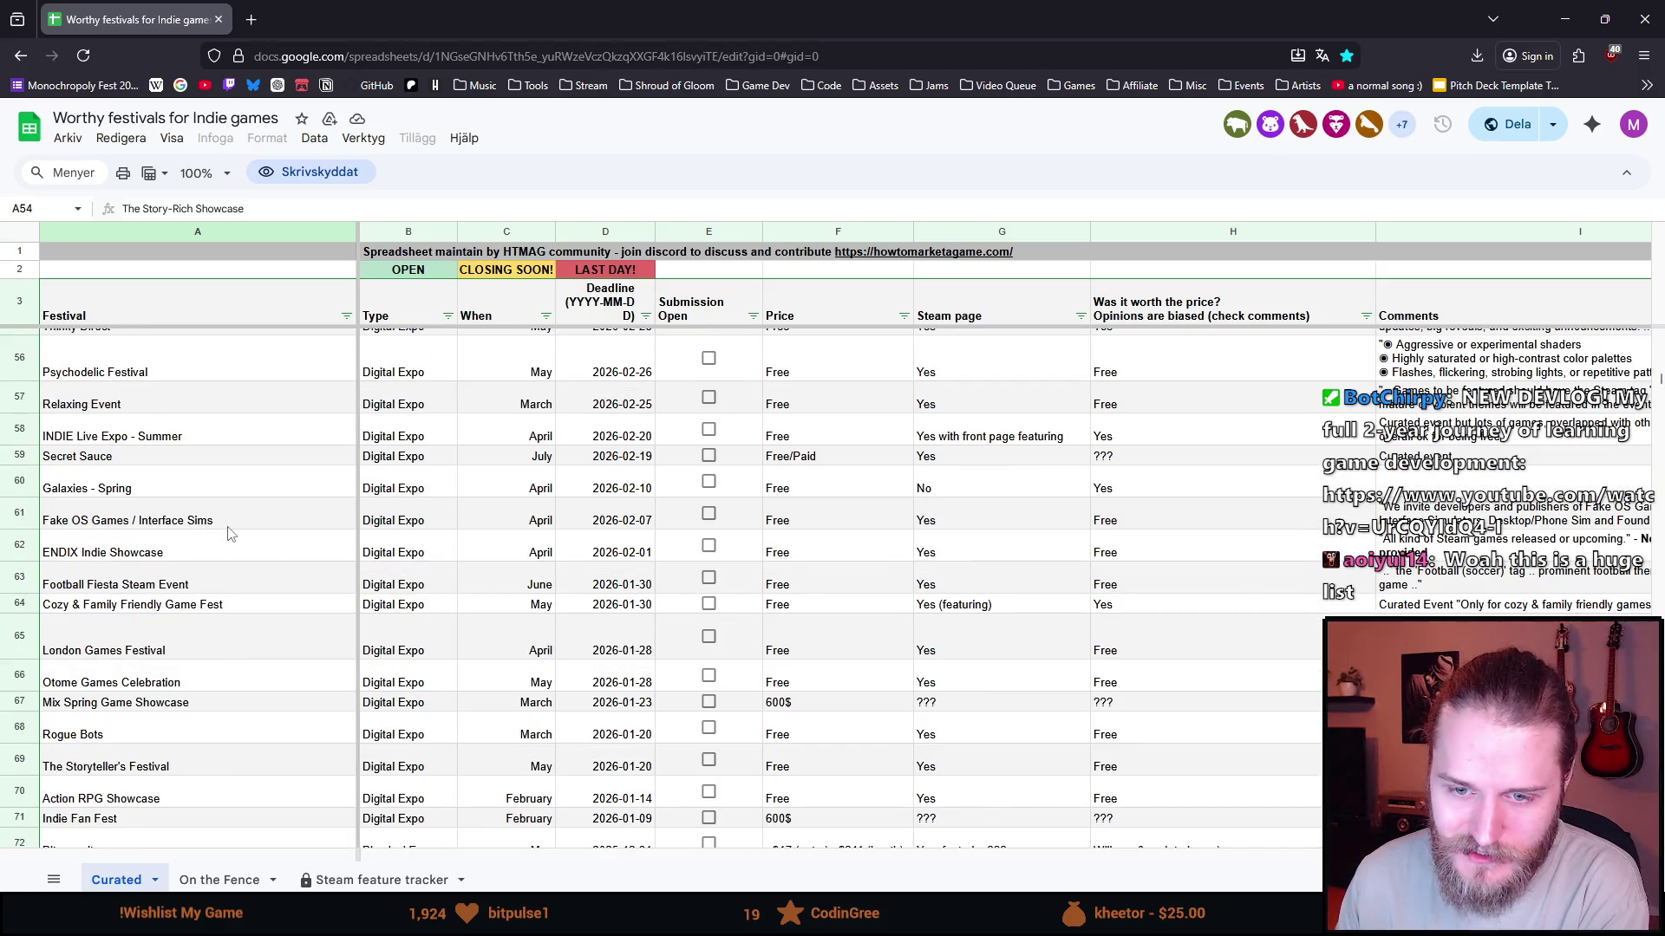
pyautogui.scroll(-2, 231, 534)
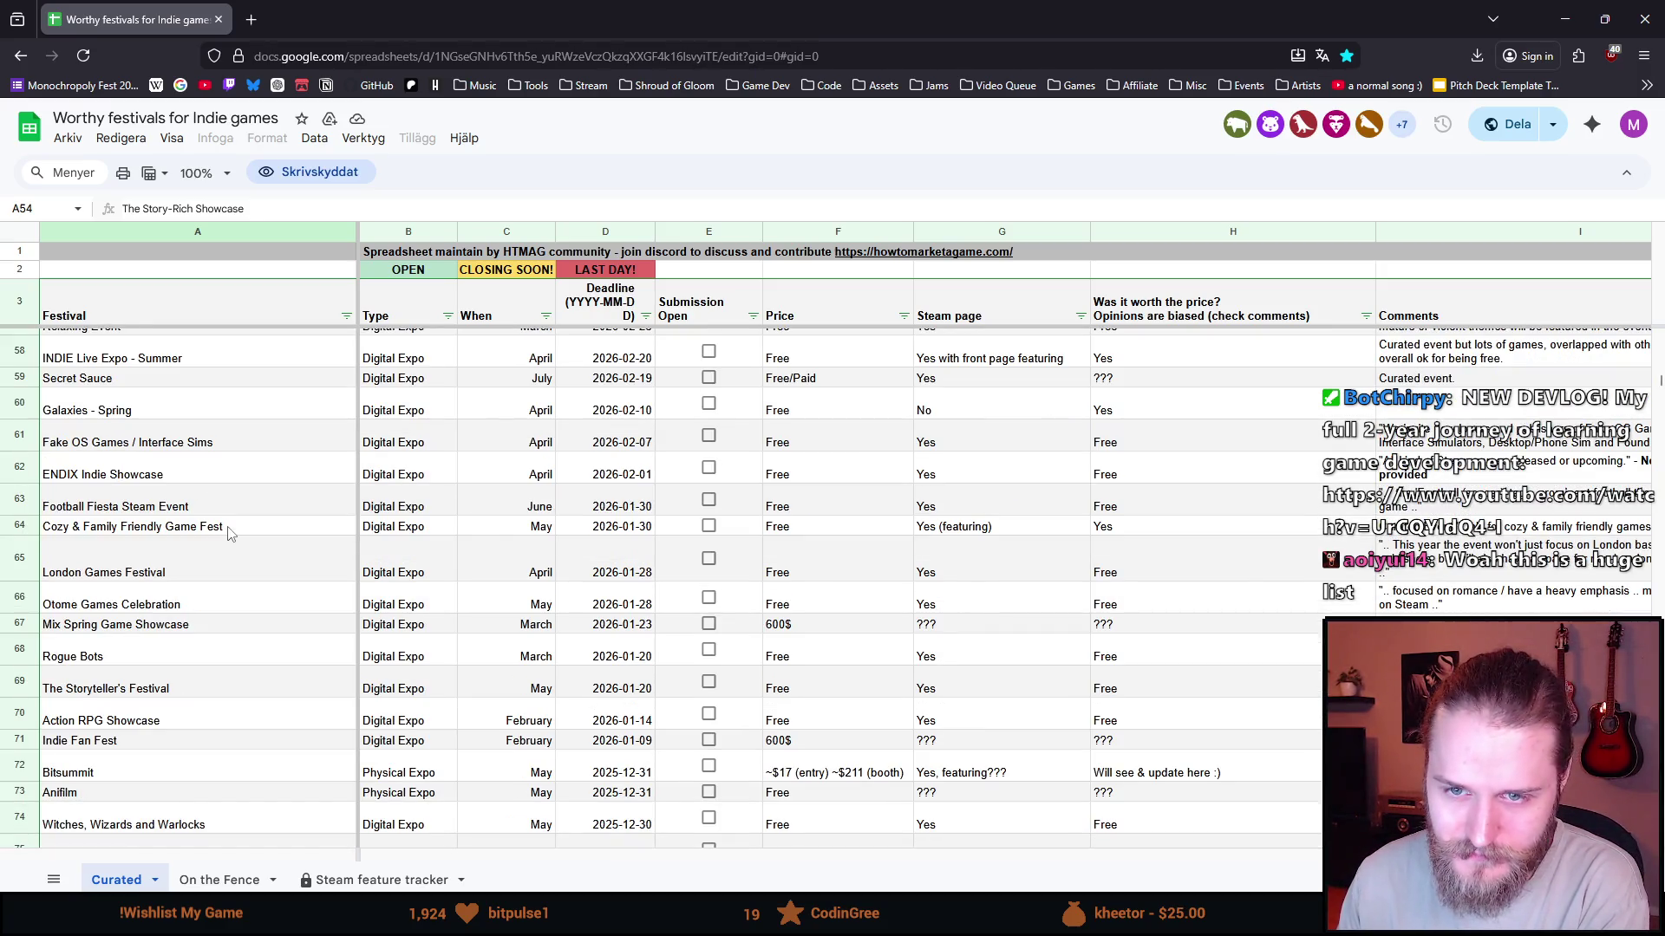
pyautogui.scroll(-2, 230, 534)
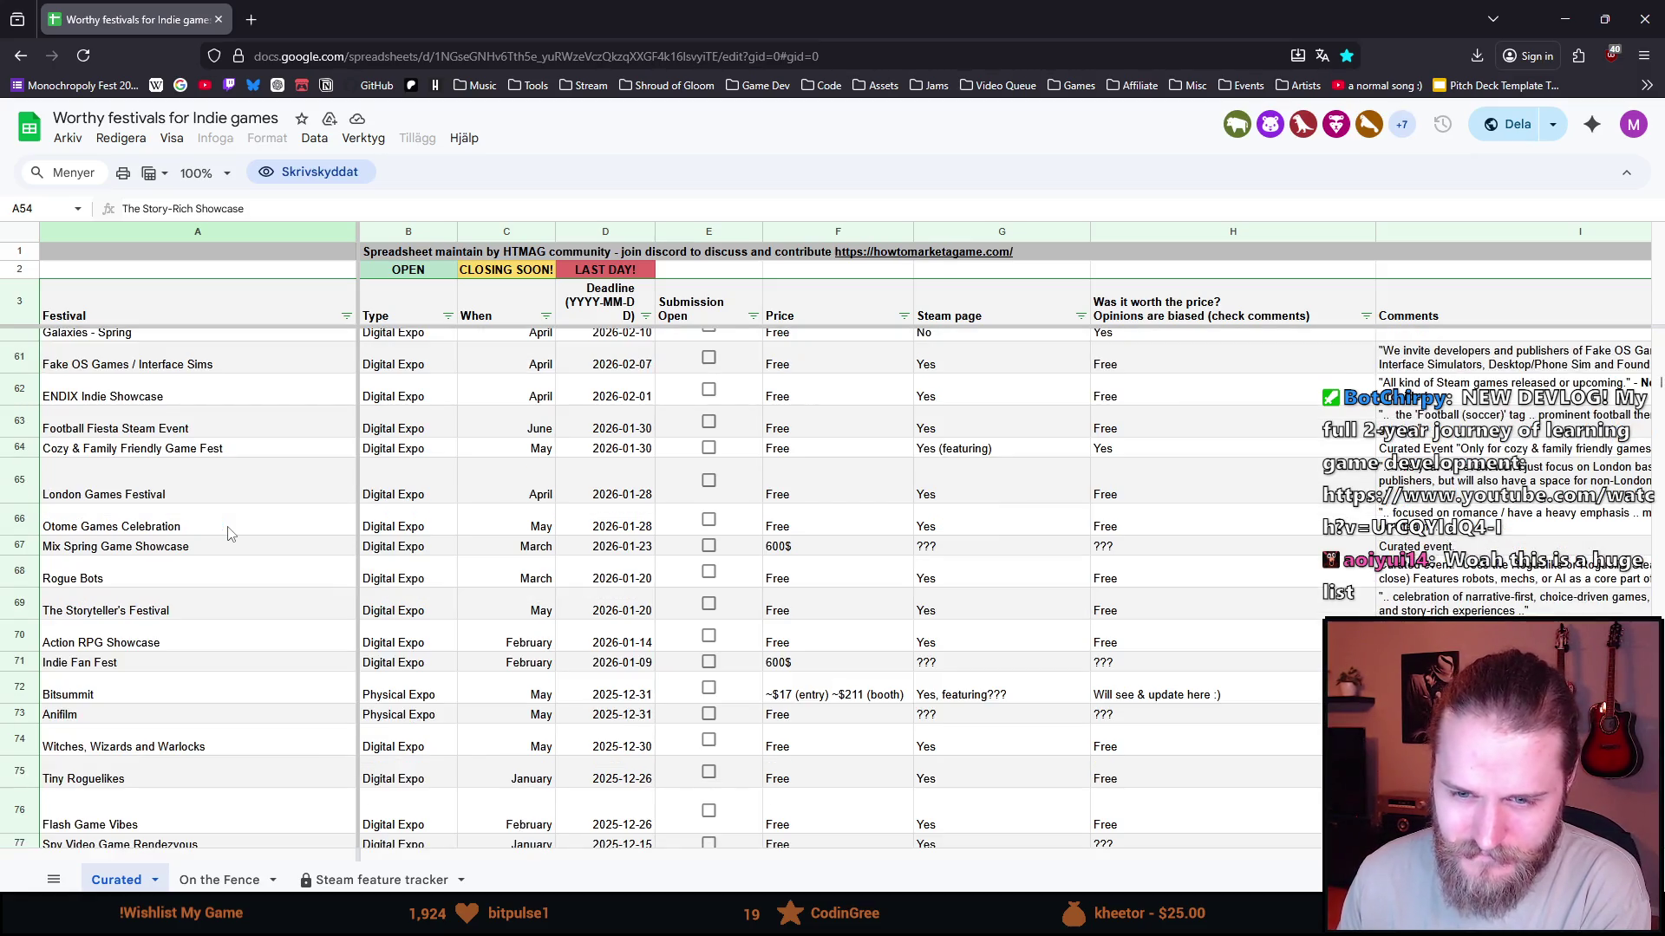
pyautogui.scroll(10, 251, 650)
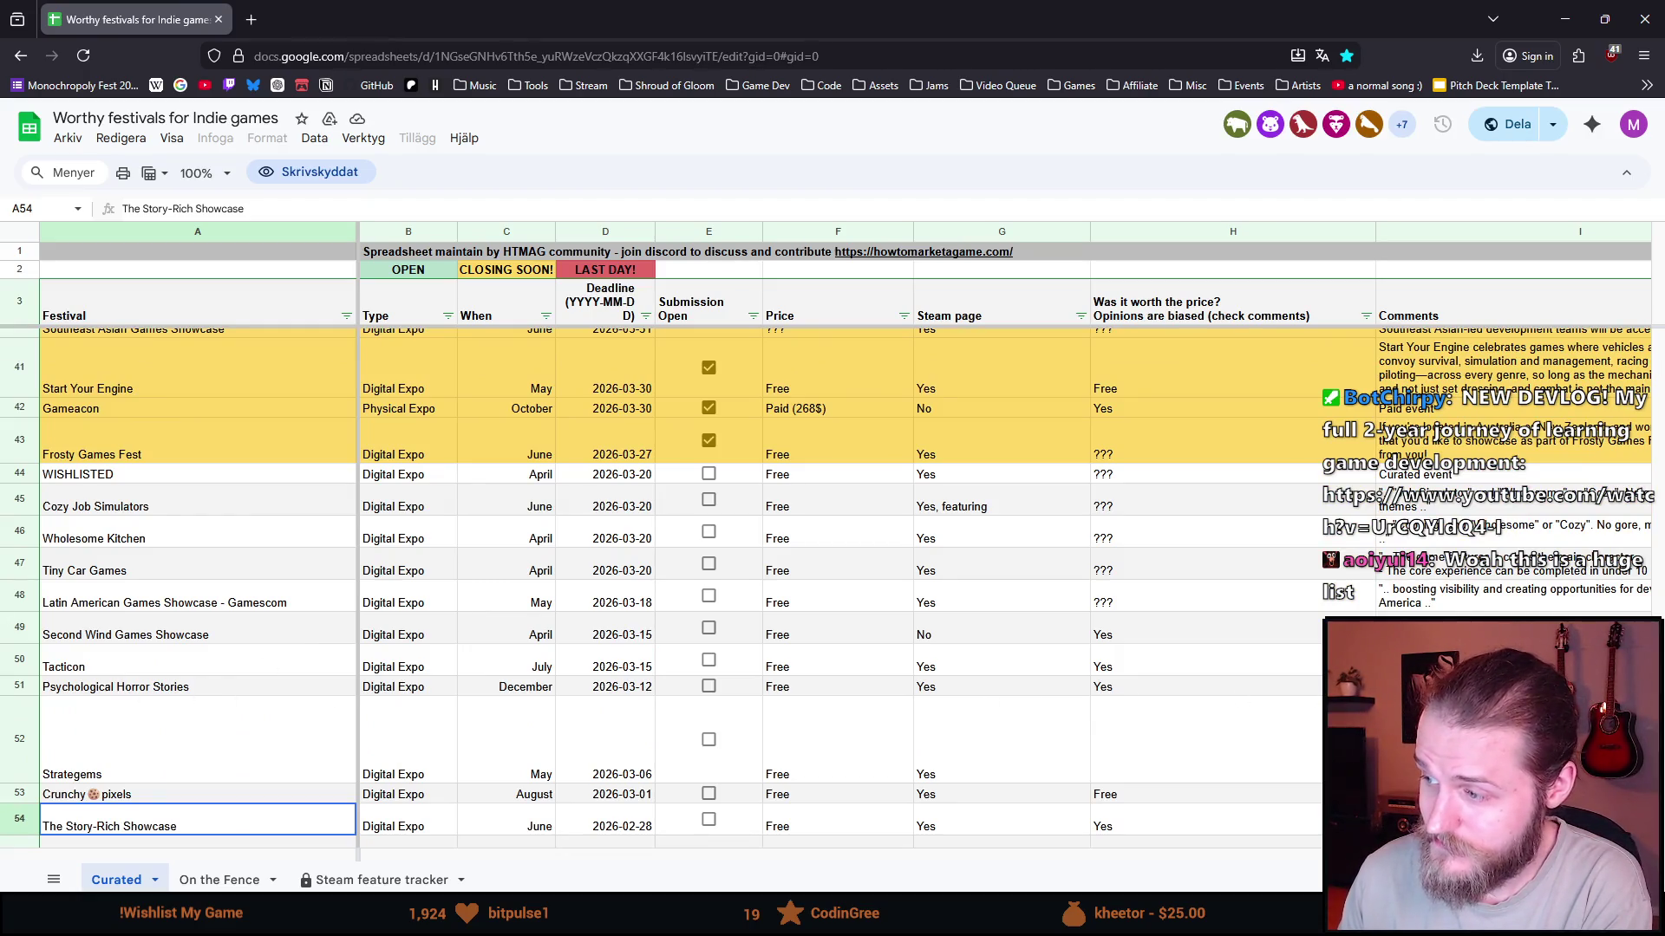
pyautogui.scroll(3, 318, 637)
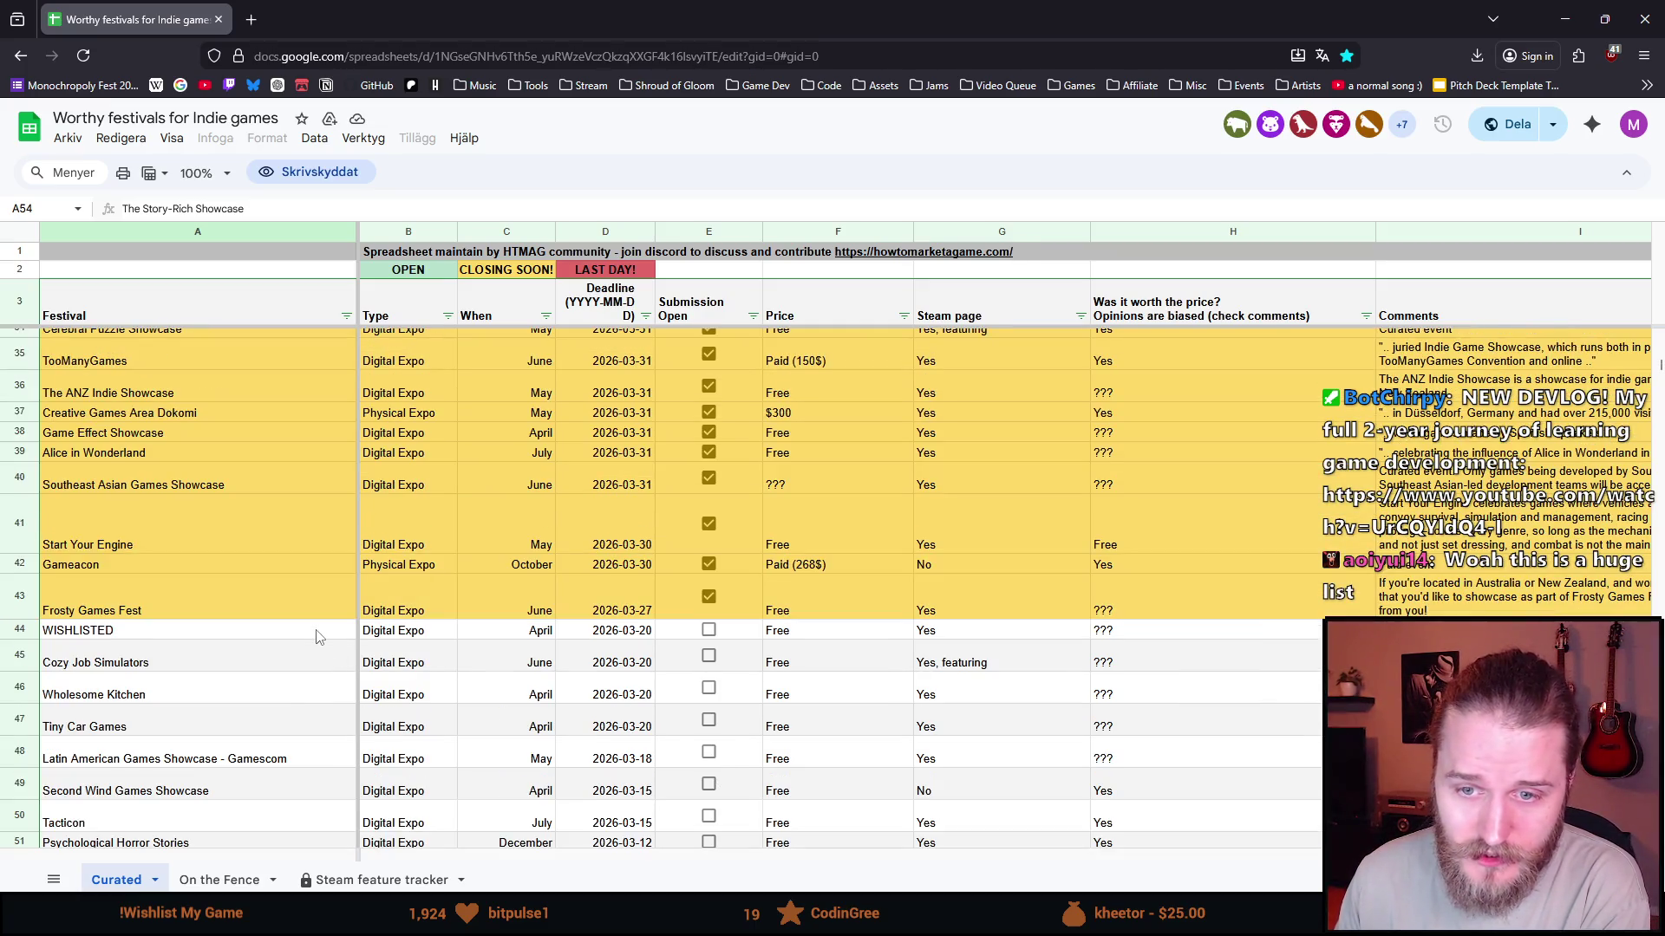
pyautogui.scroll(3, 319, 638)
pyautogui.scroll(2, 317, 638)
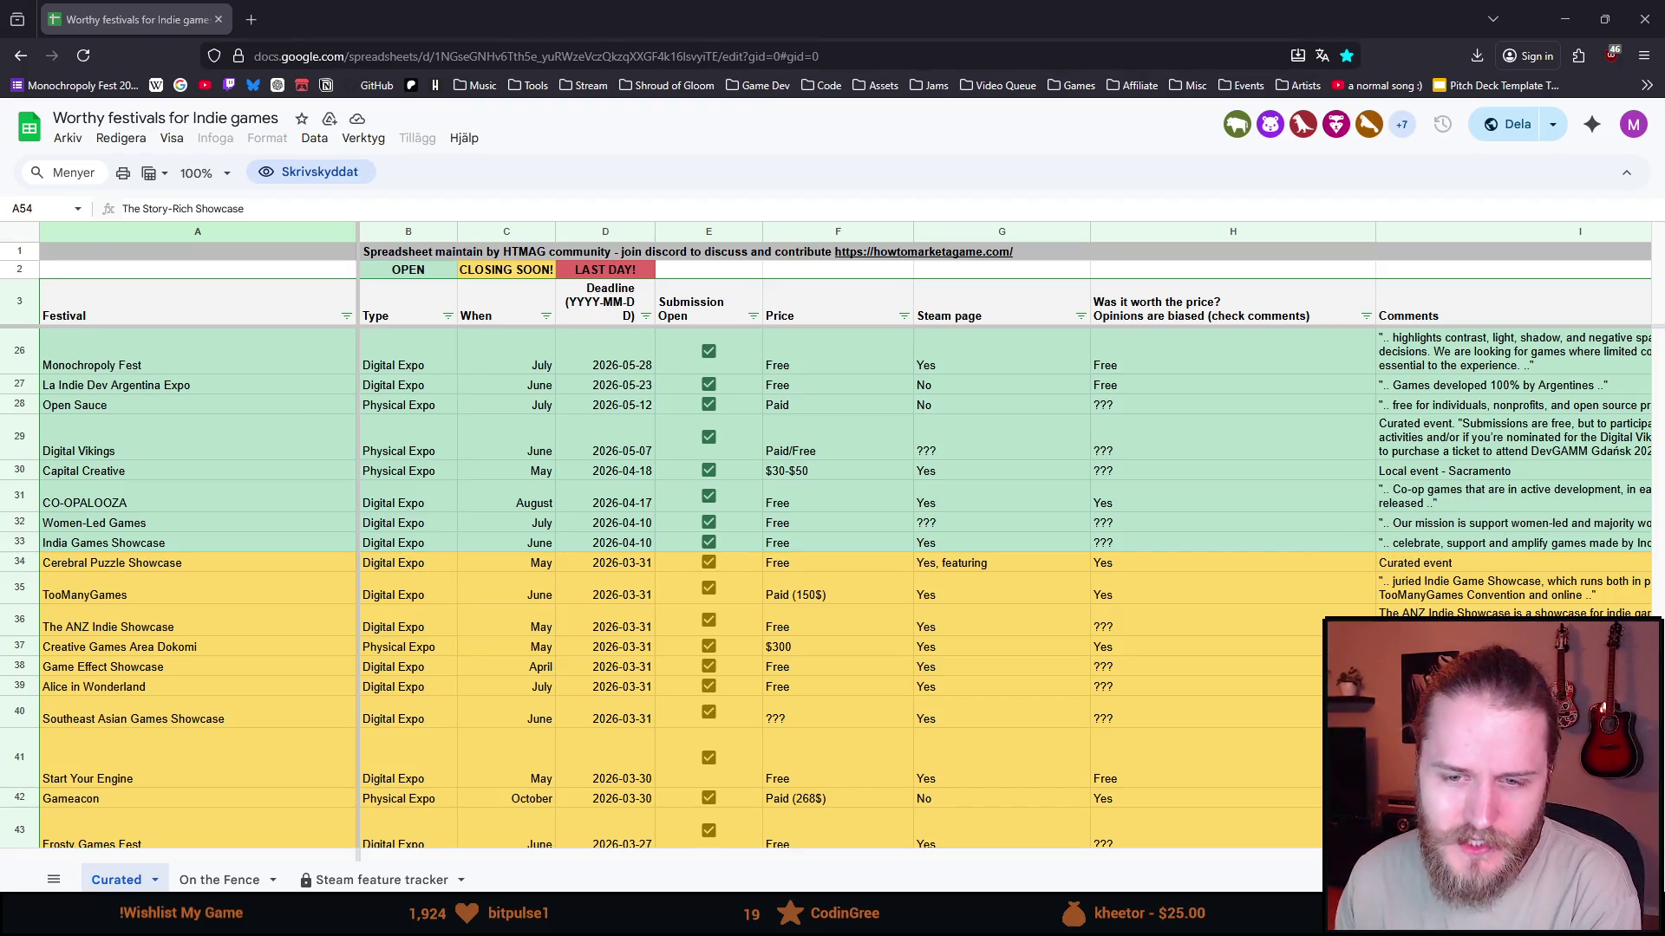
pyautogui.scroll(2, 210, 574)
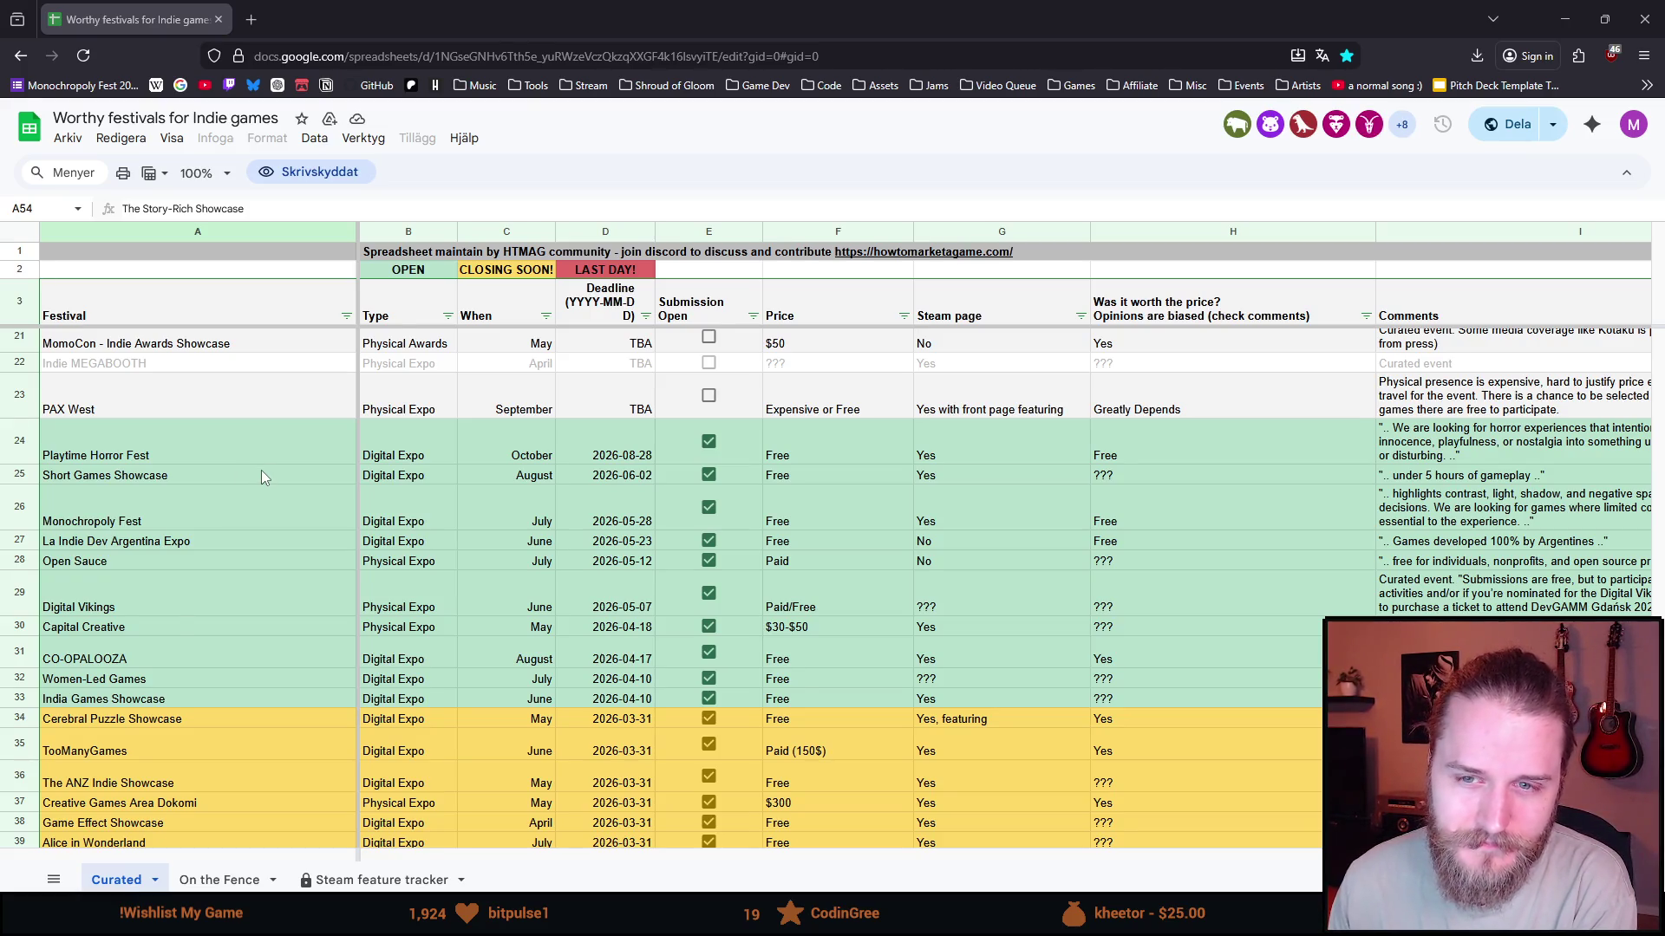
pyautogui.scroll(3, 262, 471)
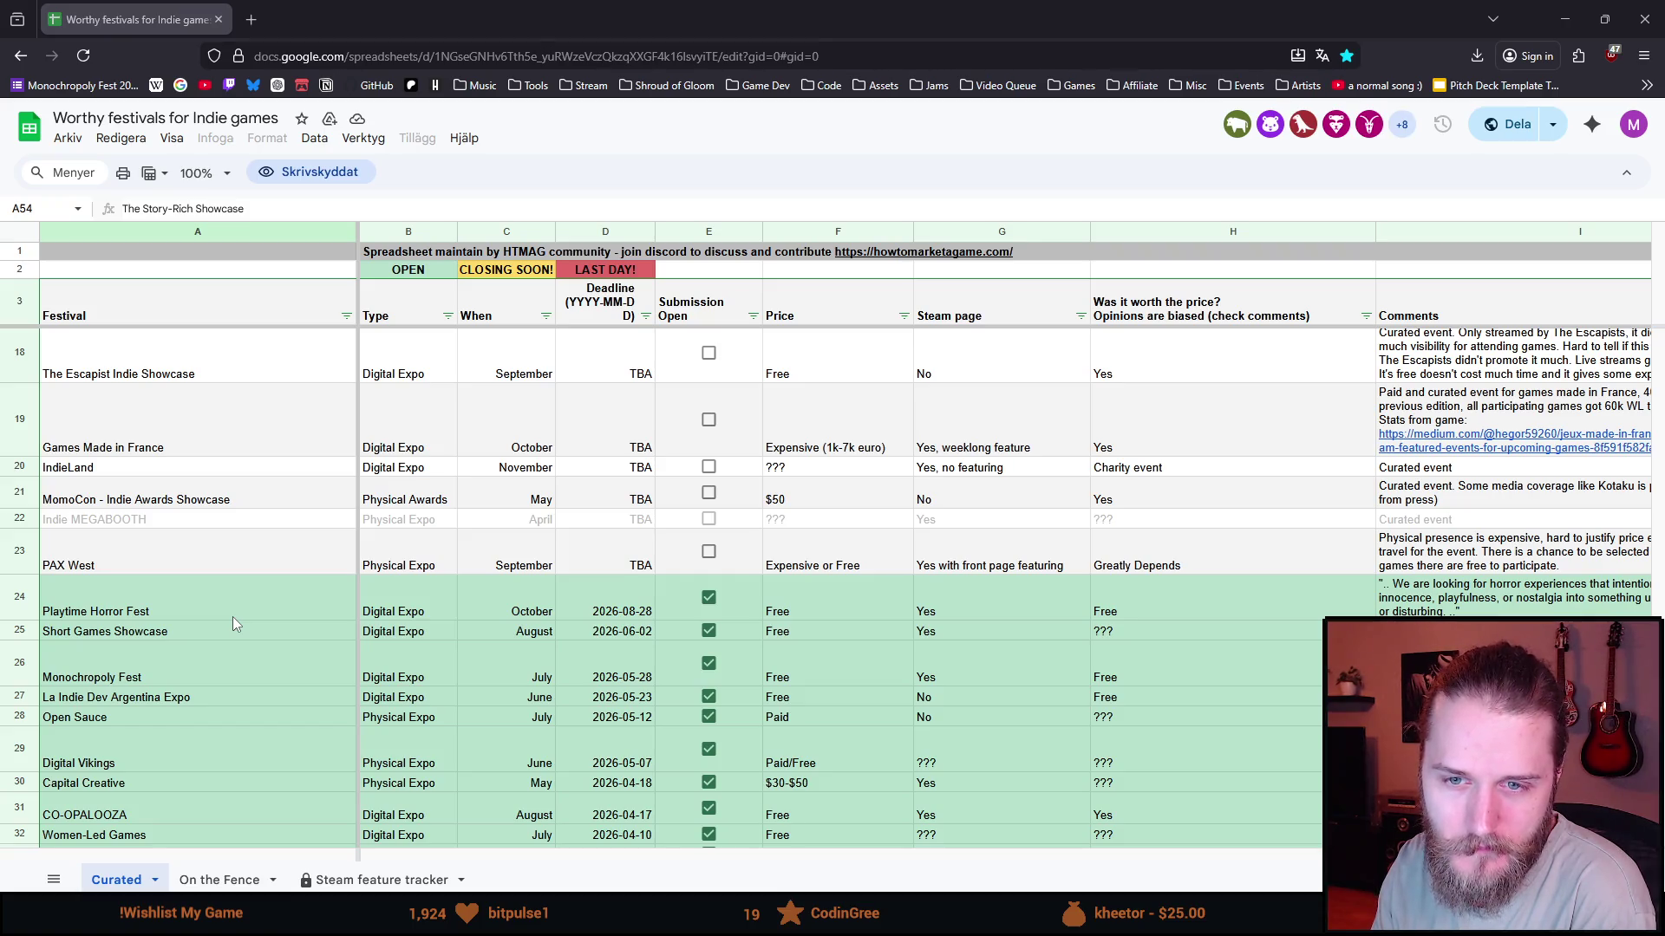
pyautogui.scroll(5, 232, 616)
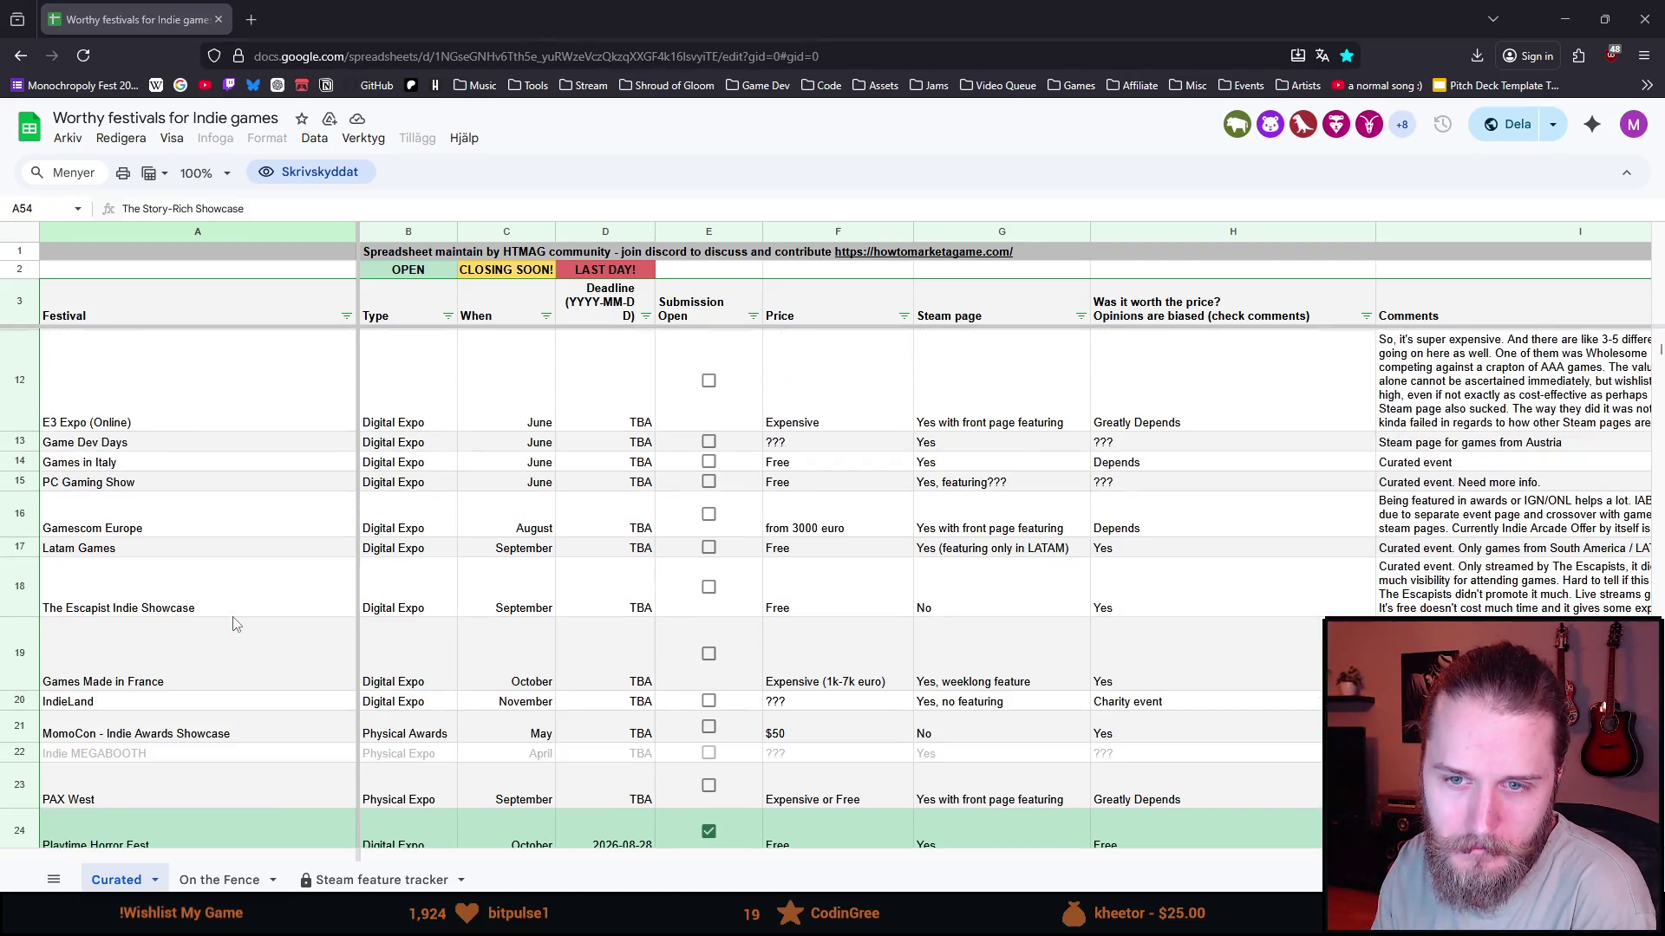
pyautogui.scroll(3, 234, 623)
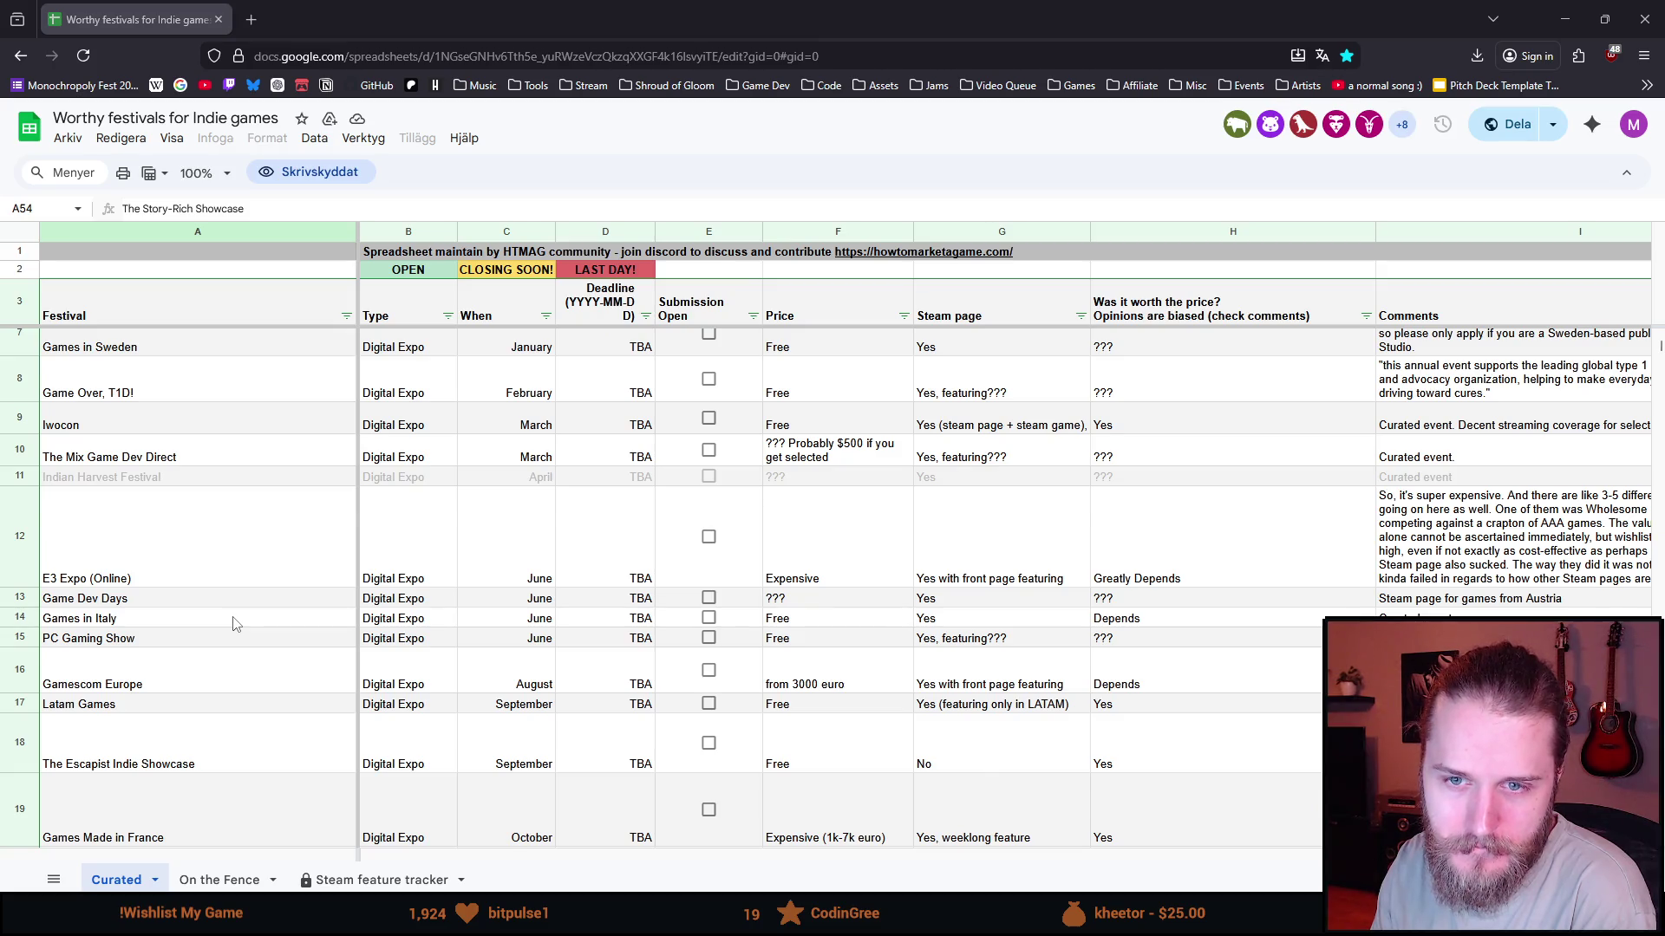
pyautogui.scroll(2, 232, 624)
pyautogui.click(223, 430)
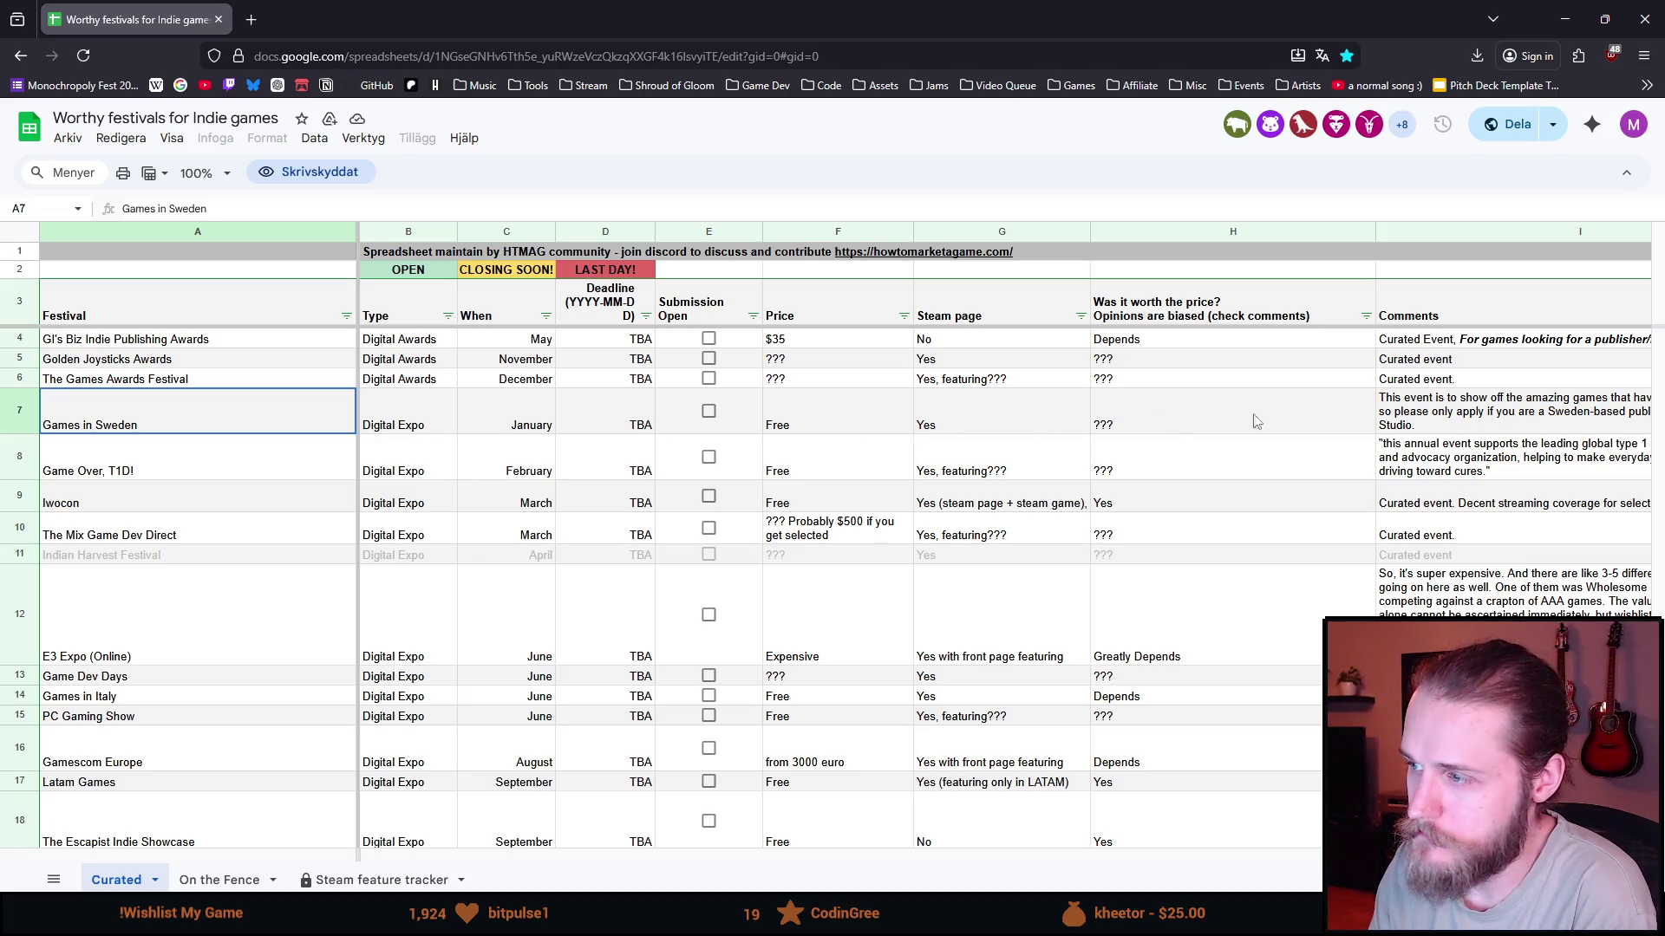
# - Scroll the Games in Sweden sheet right to review the Comments and event links, then return to Aseprite
pyautogui.moveTo(700, 866); pyautogui.dragTo(795, 861)
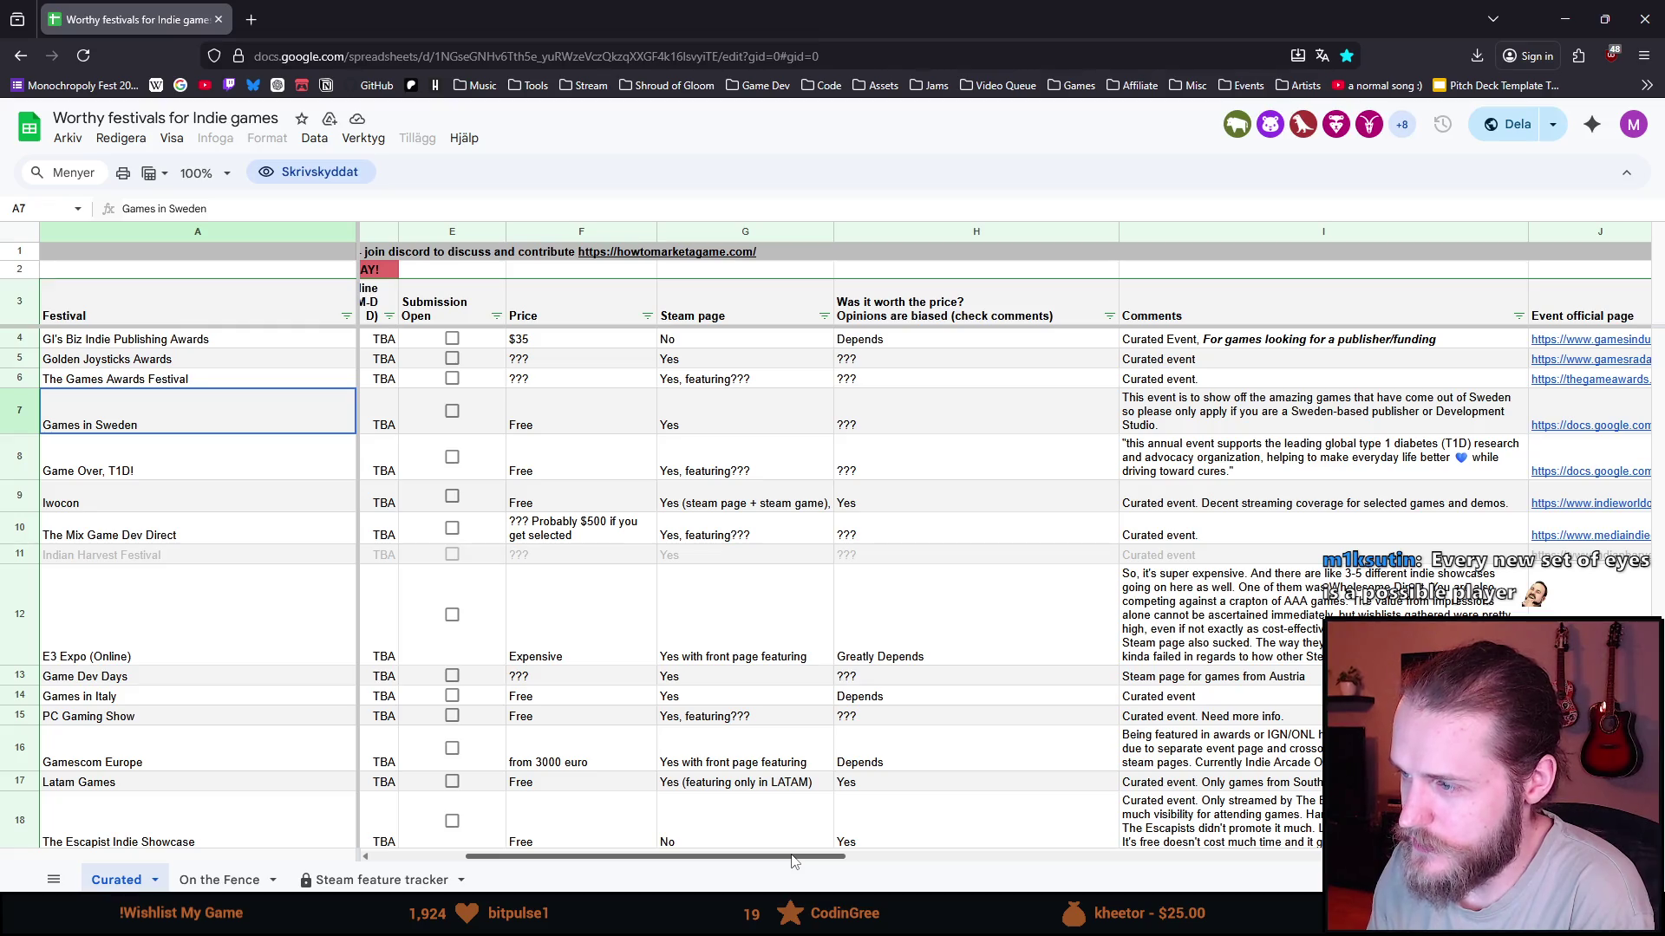
pyautogui.moveTo(794, 861)
pyautogui.mouseDown()
pyautogui.moveTo(835, 861)
pyautogui.moveTo(683, 861)
pyautogui.mouseUp()
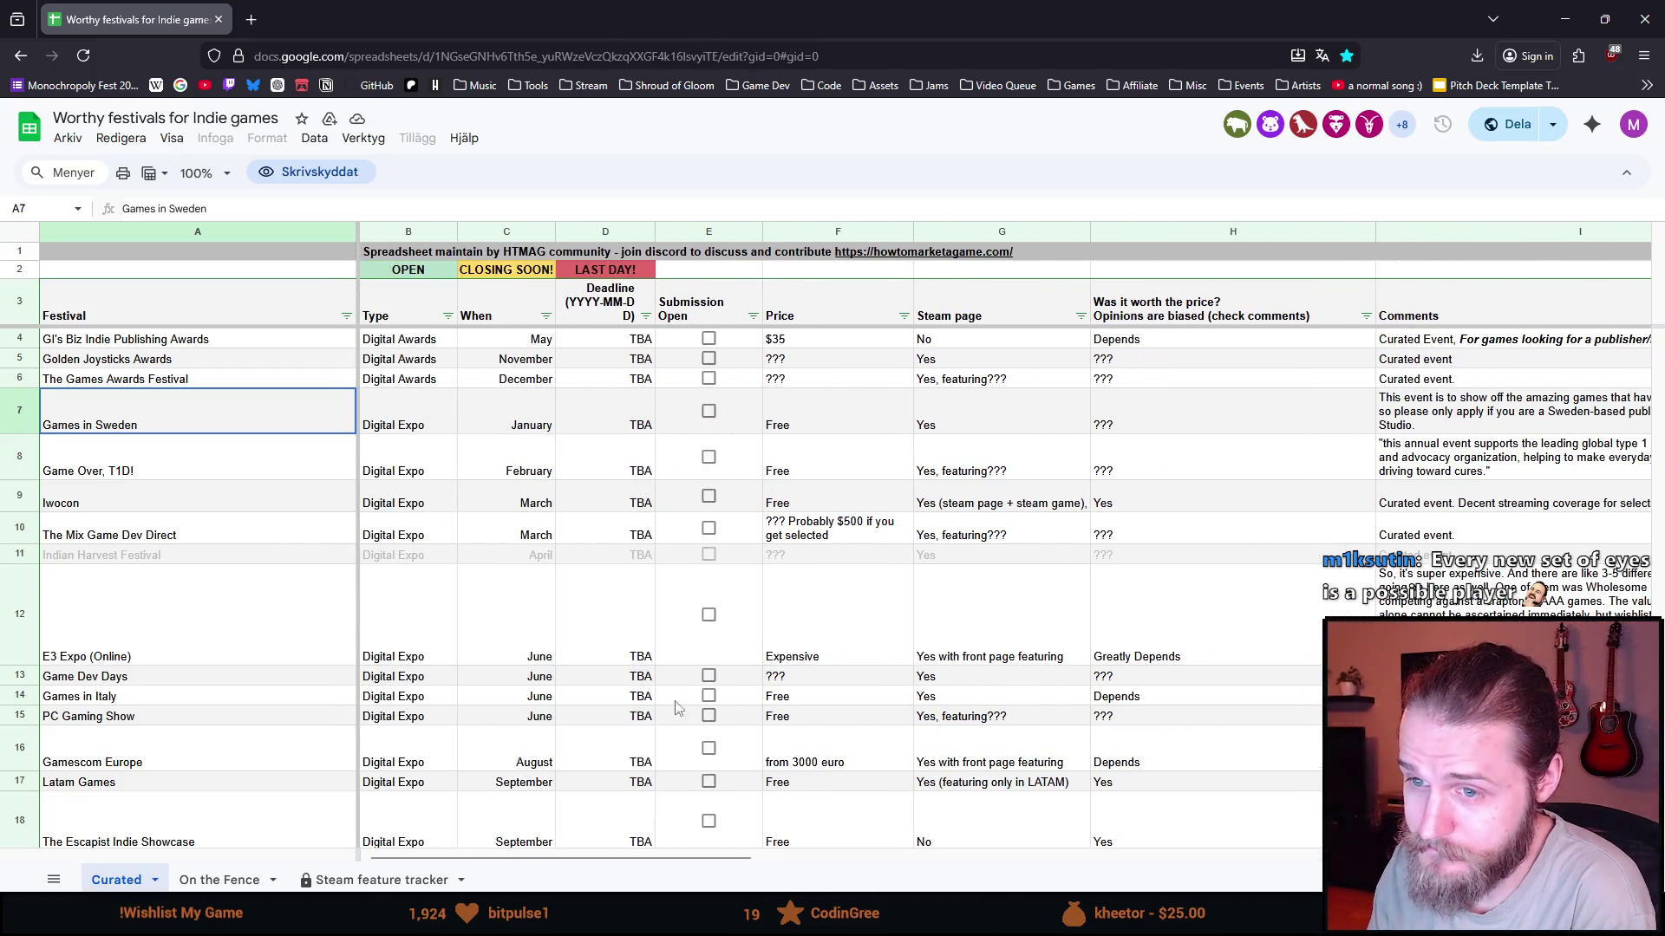
pyautogui.scroll(-1, 675, 588)
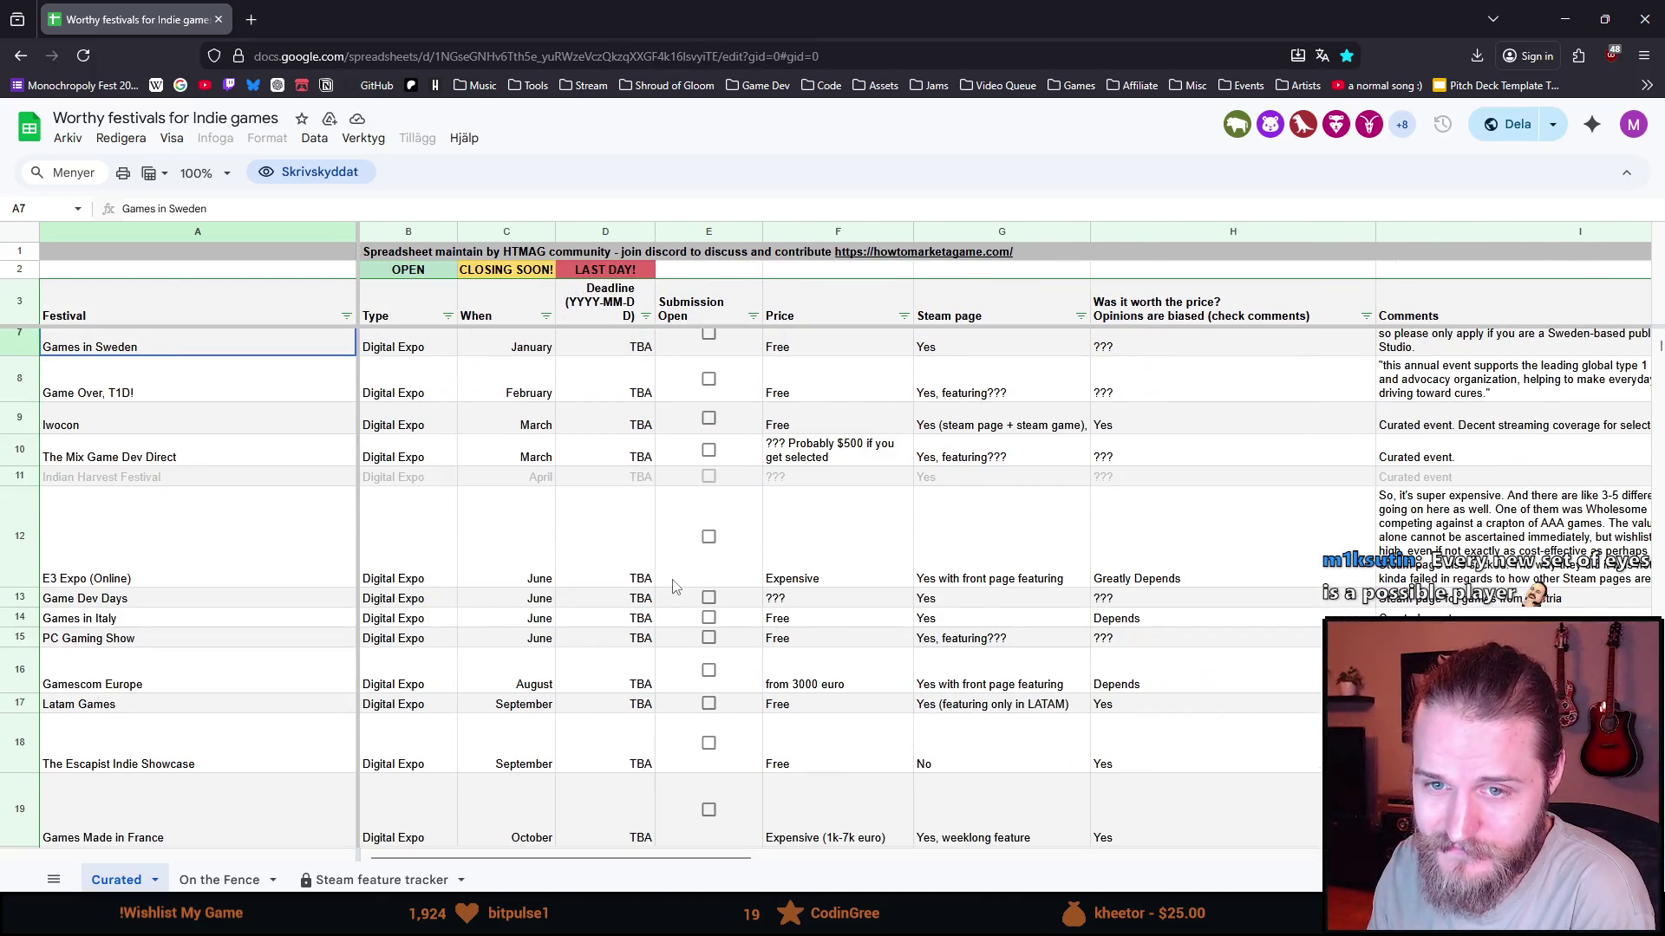
pyautogui.scroll(1, 676, 588)
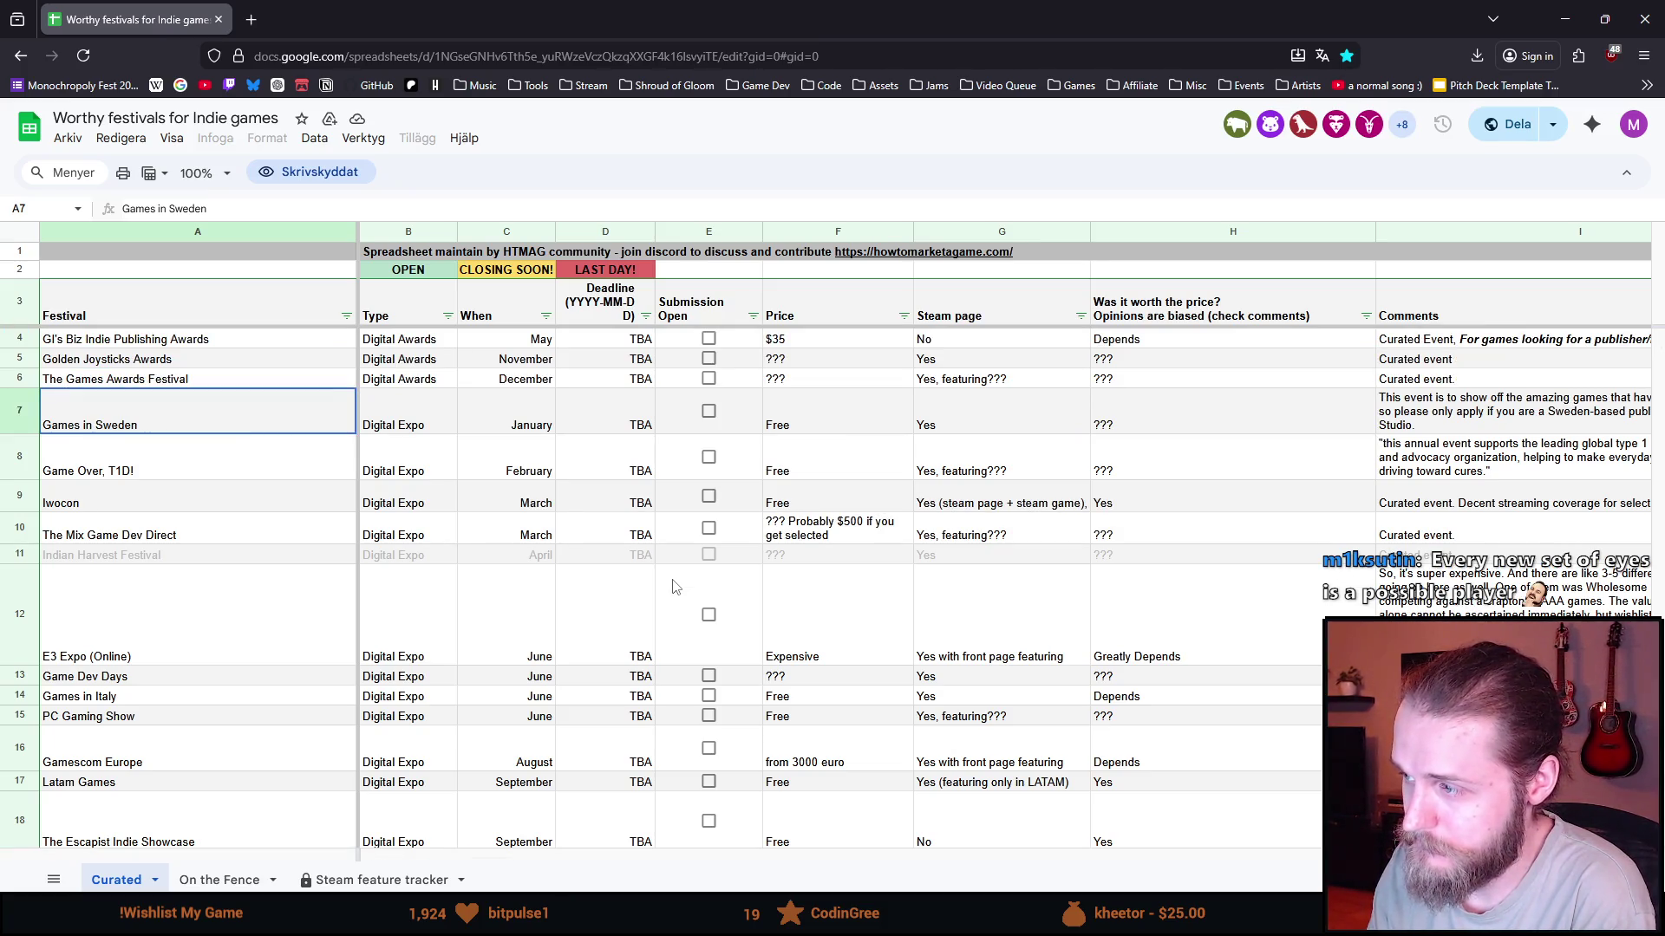
pyautogui.moveTo(573, 857); pyautogui.dragTo(758, 858)
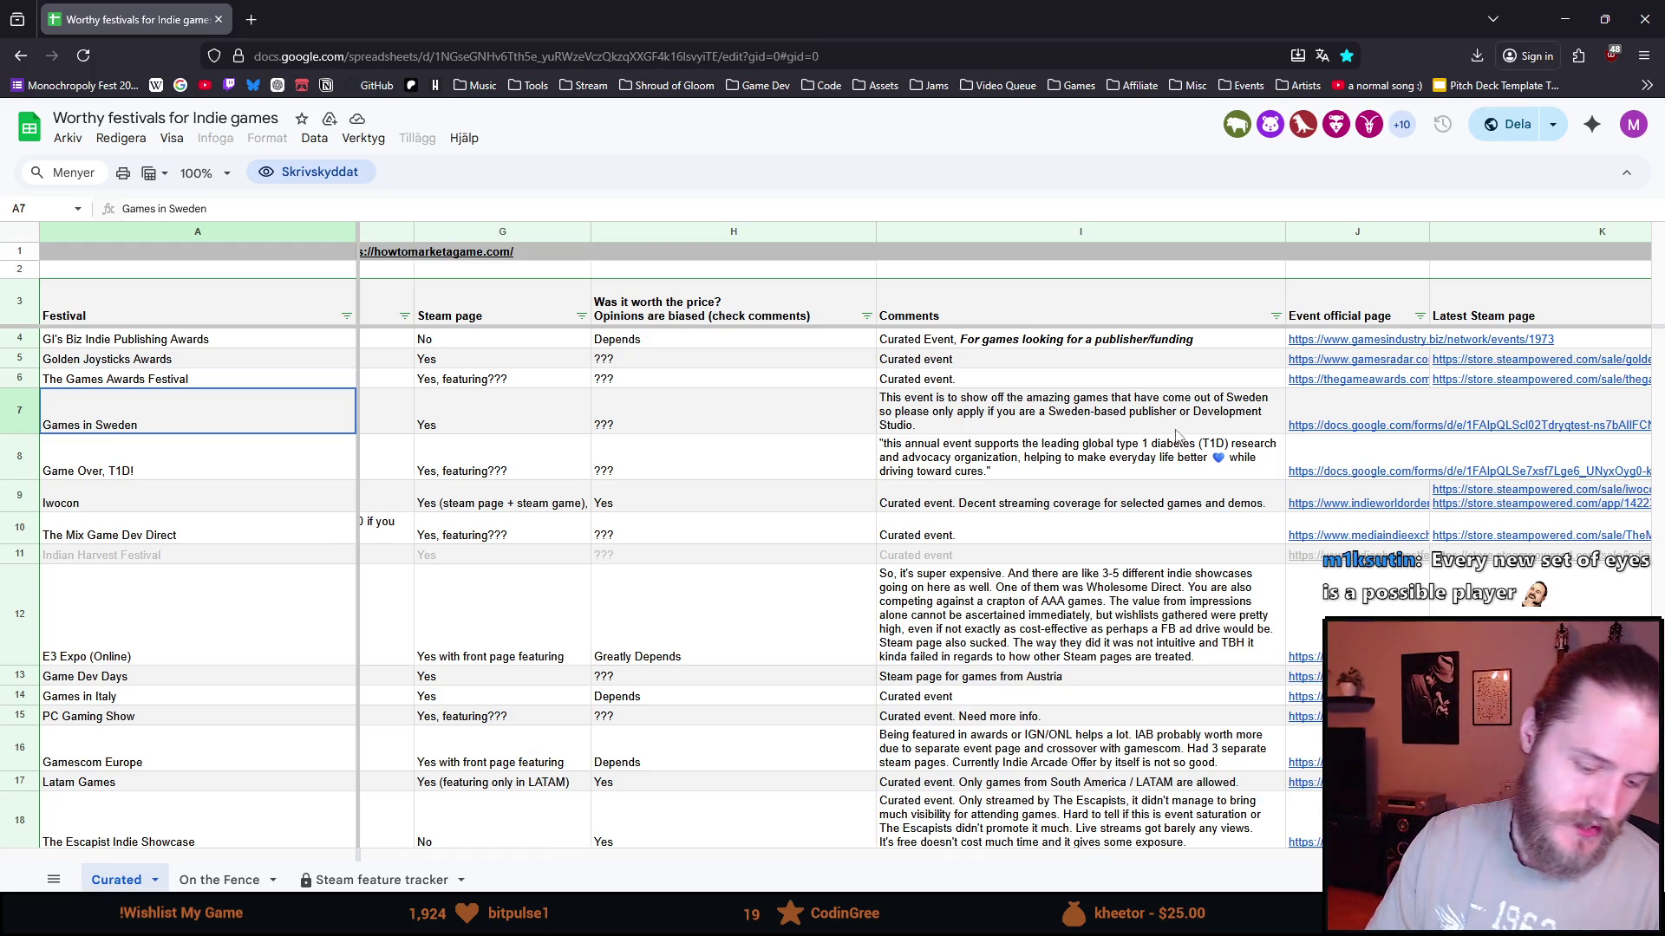
pyautogui.hotkey('alt', 'Tab')
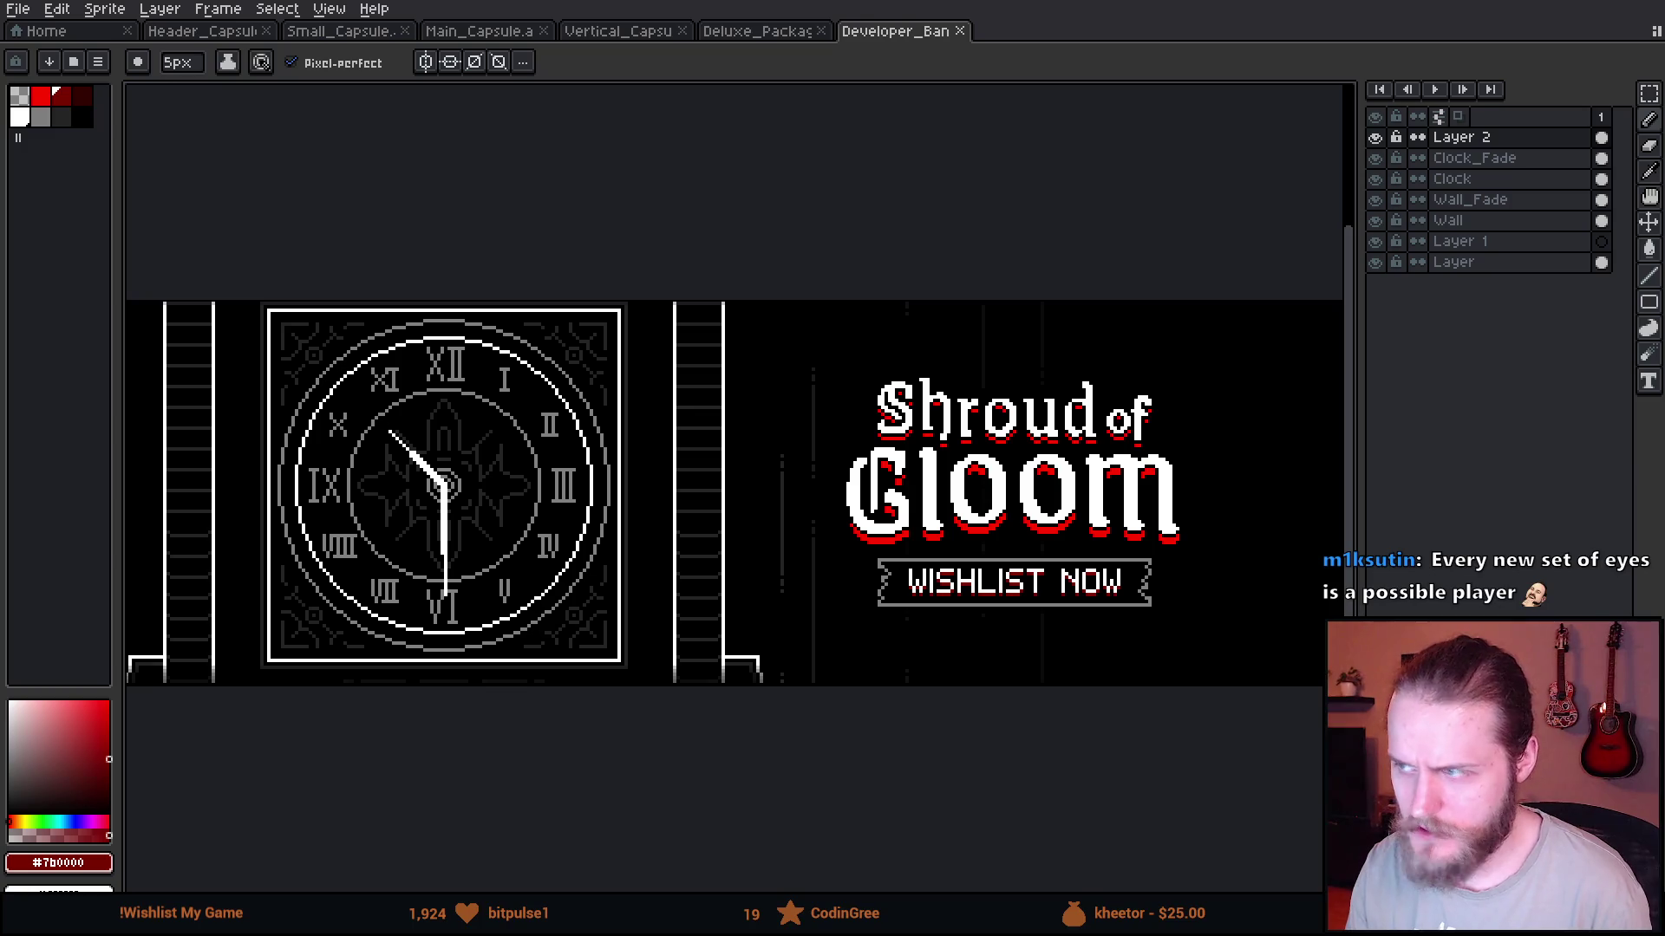
pyautogui.hotkey('alt', 'Tab')
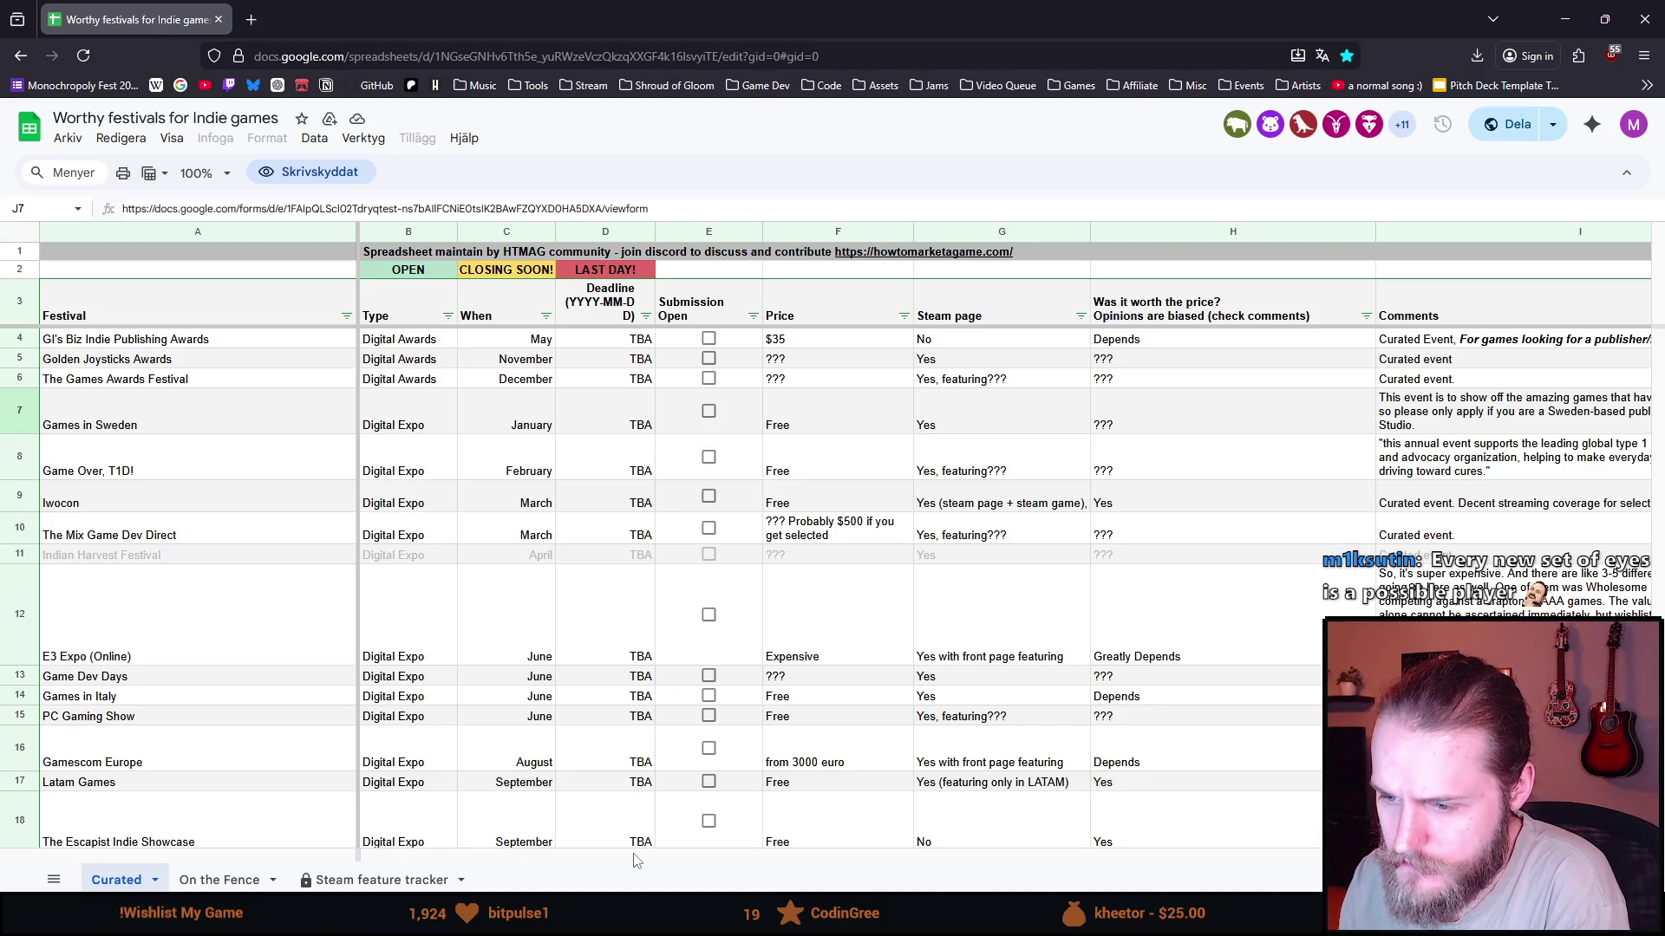
# - Scroll the Curated festival list to rows 29–46, showing Alice in Wonderland's 2026-03-31 deadline
pyautogui.moveTo(646, 856)
pyautogui.mouseDown()
pyautogui.moveTo(1075, 870)
pyautogui.moveTo(644, 882)
pyautogui.mouseUp()
pyautogui.scroll(-10, 329, 598)
pyautogui.scroll(2, 330, 598)
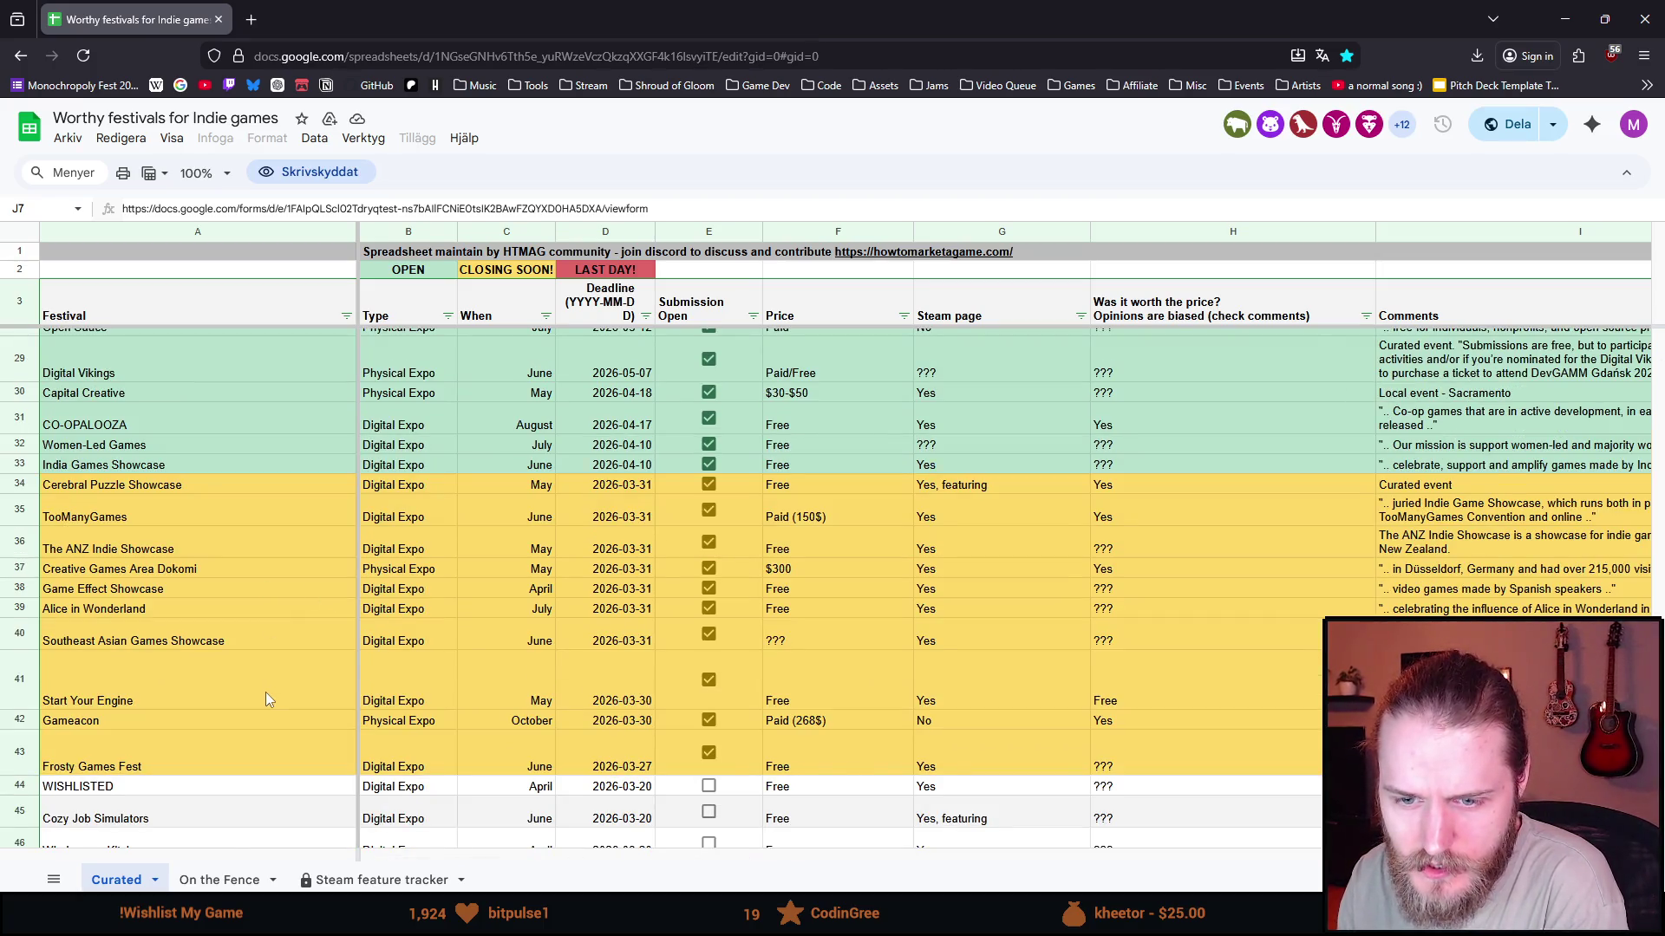
pyautogui.scroll(-1, 266, 692)
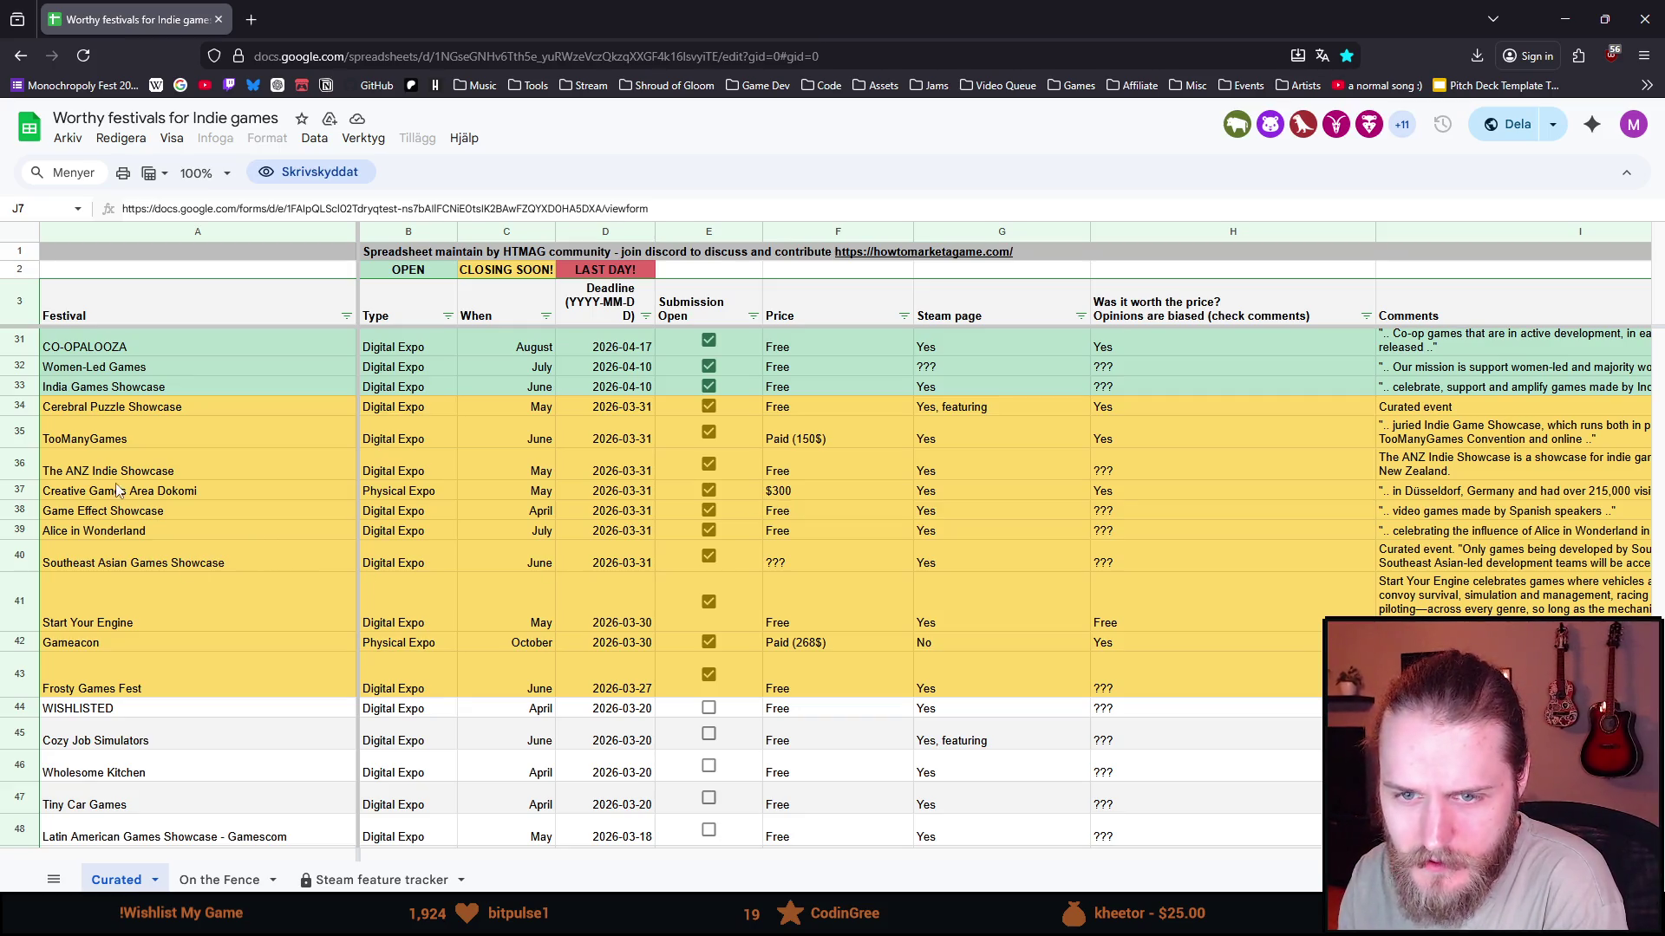
pyautogui.scroll(3, 119, 490)
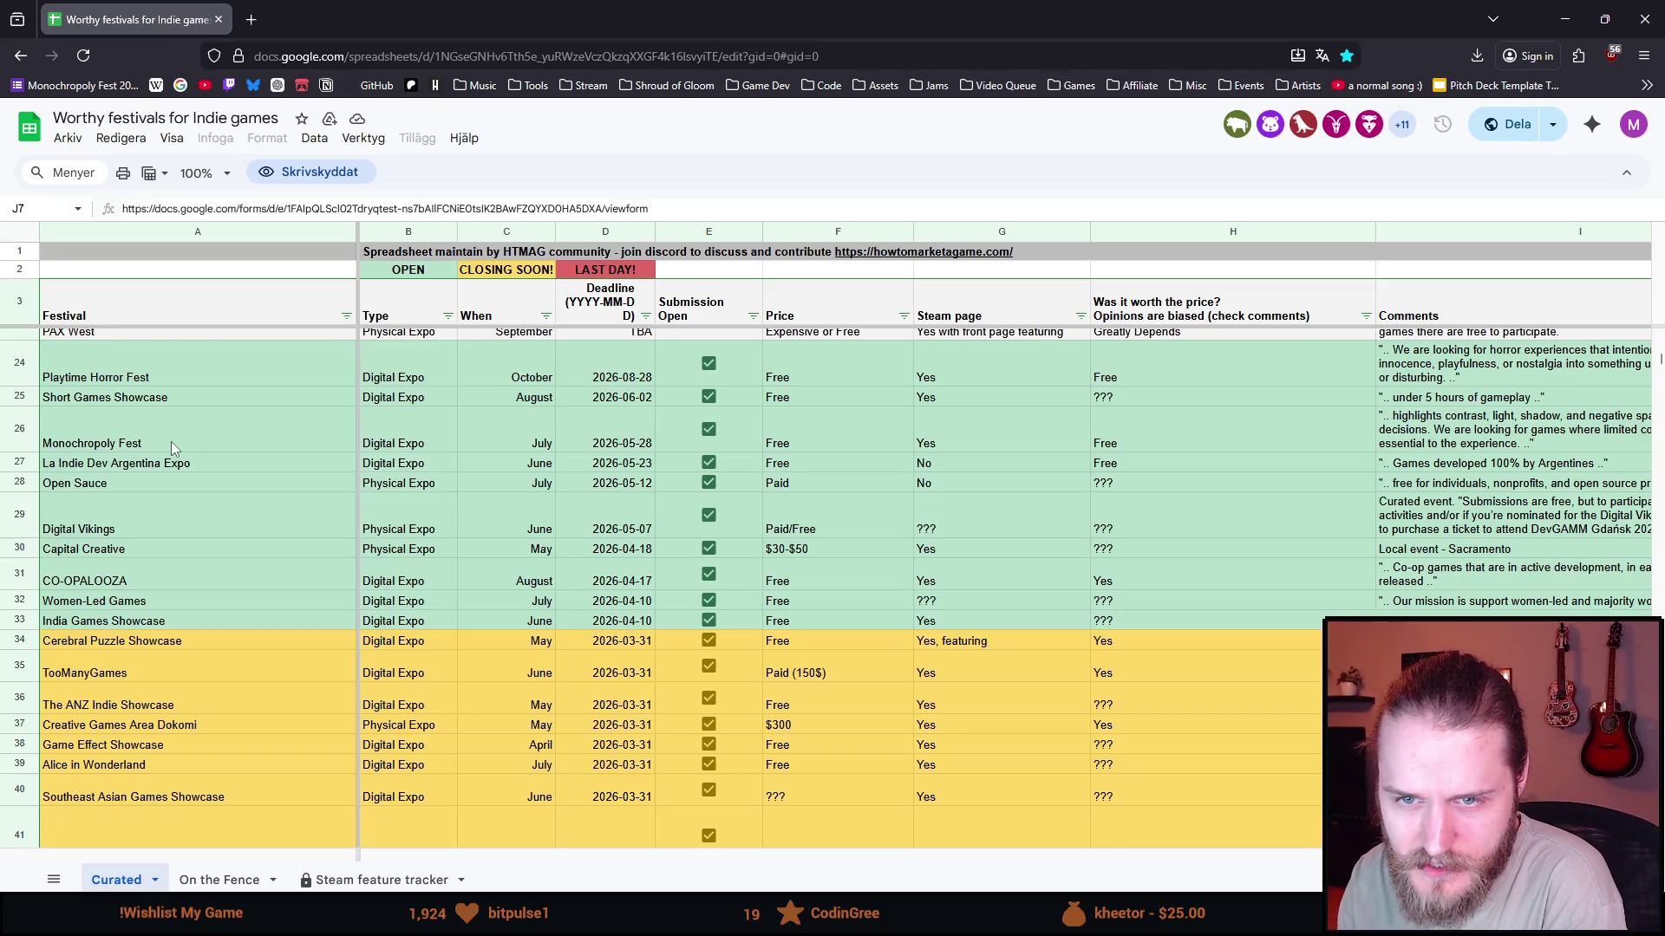
pyautogui.scroll(1, 170, 447)
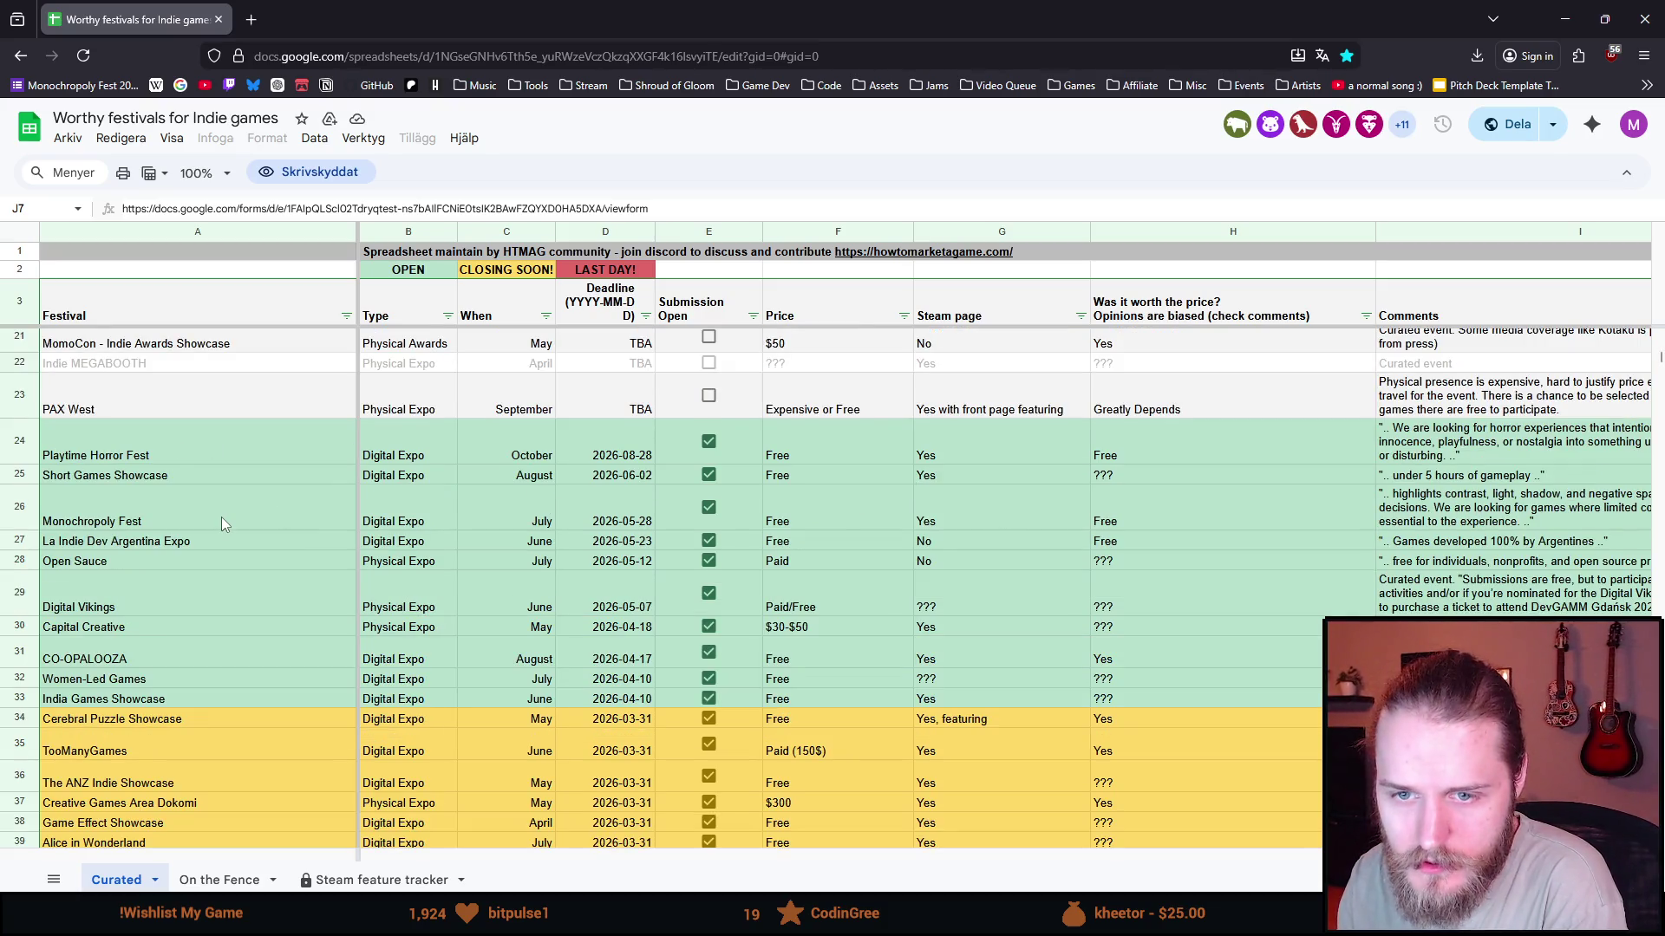
pyautogui.scroll(-2, 221, 516)
pyautogui.scroll(-1, 221, 516)
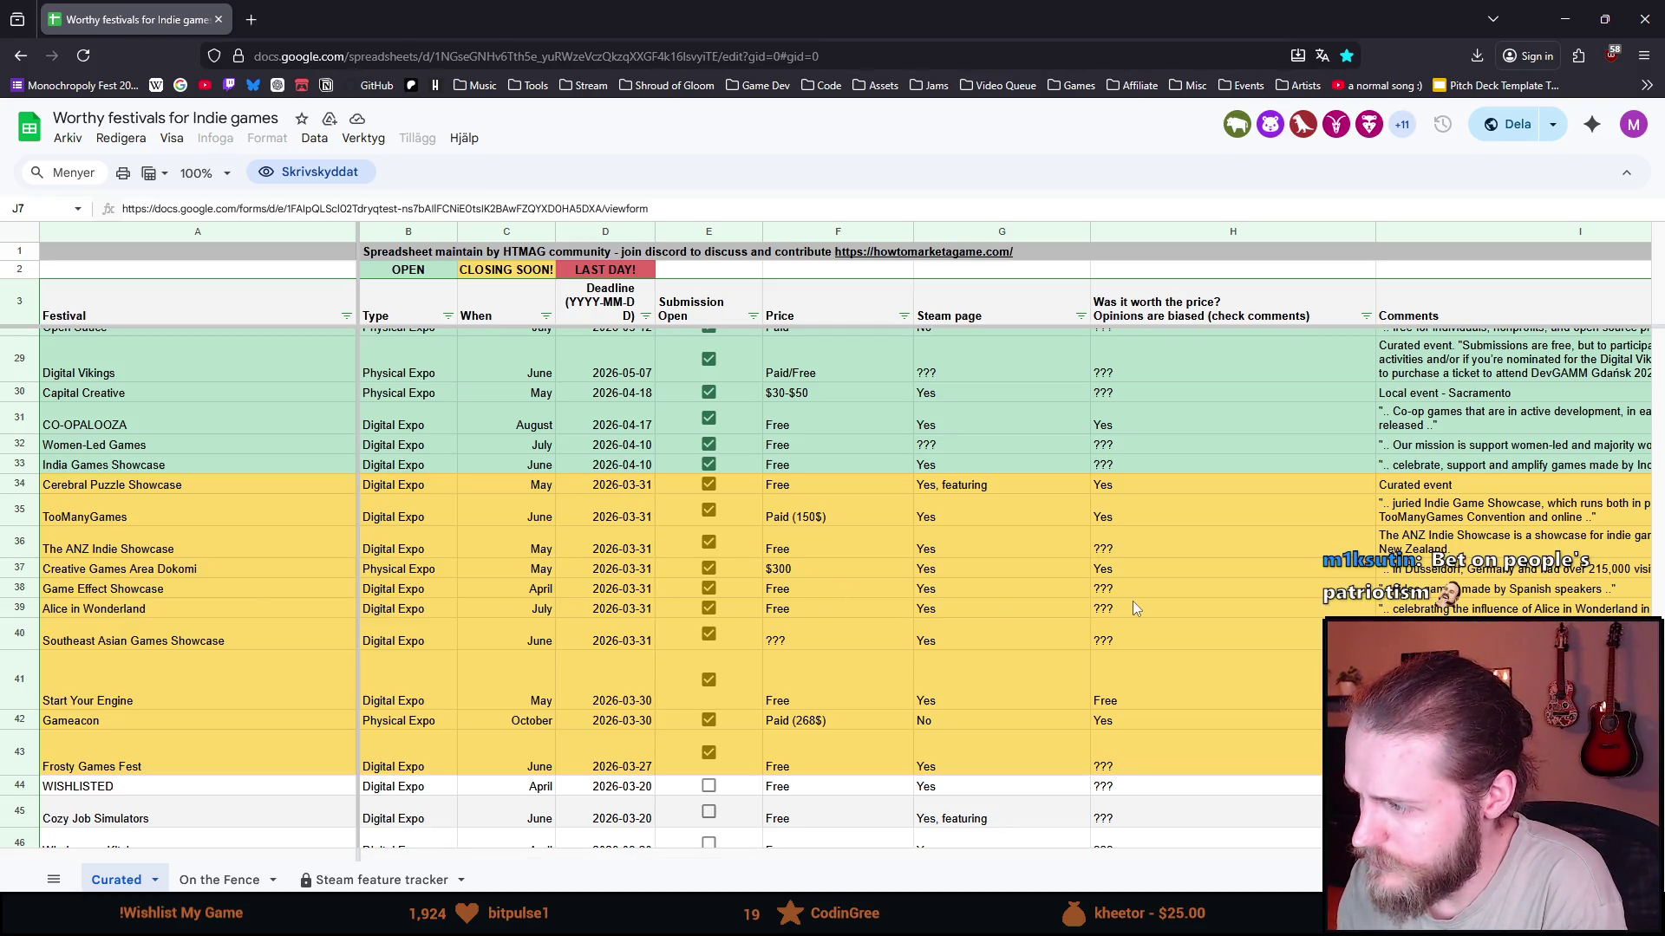
# - Look over the Alice in Wonderland, ANZ Indie Showcase, TooManyGames and Cerebral Puzzle Showcase entries
pyautogui.click(241, 608)
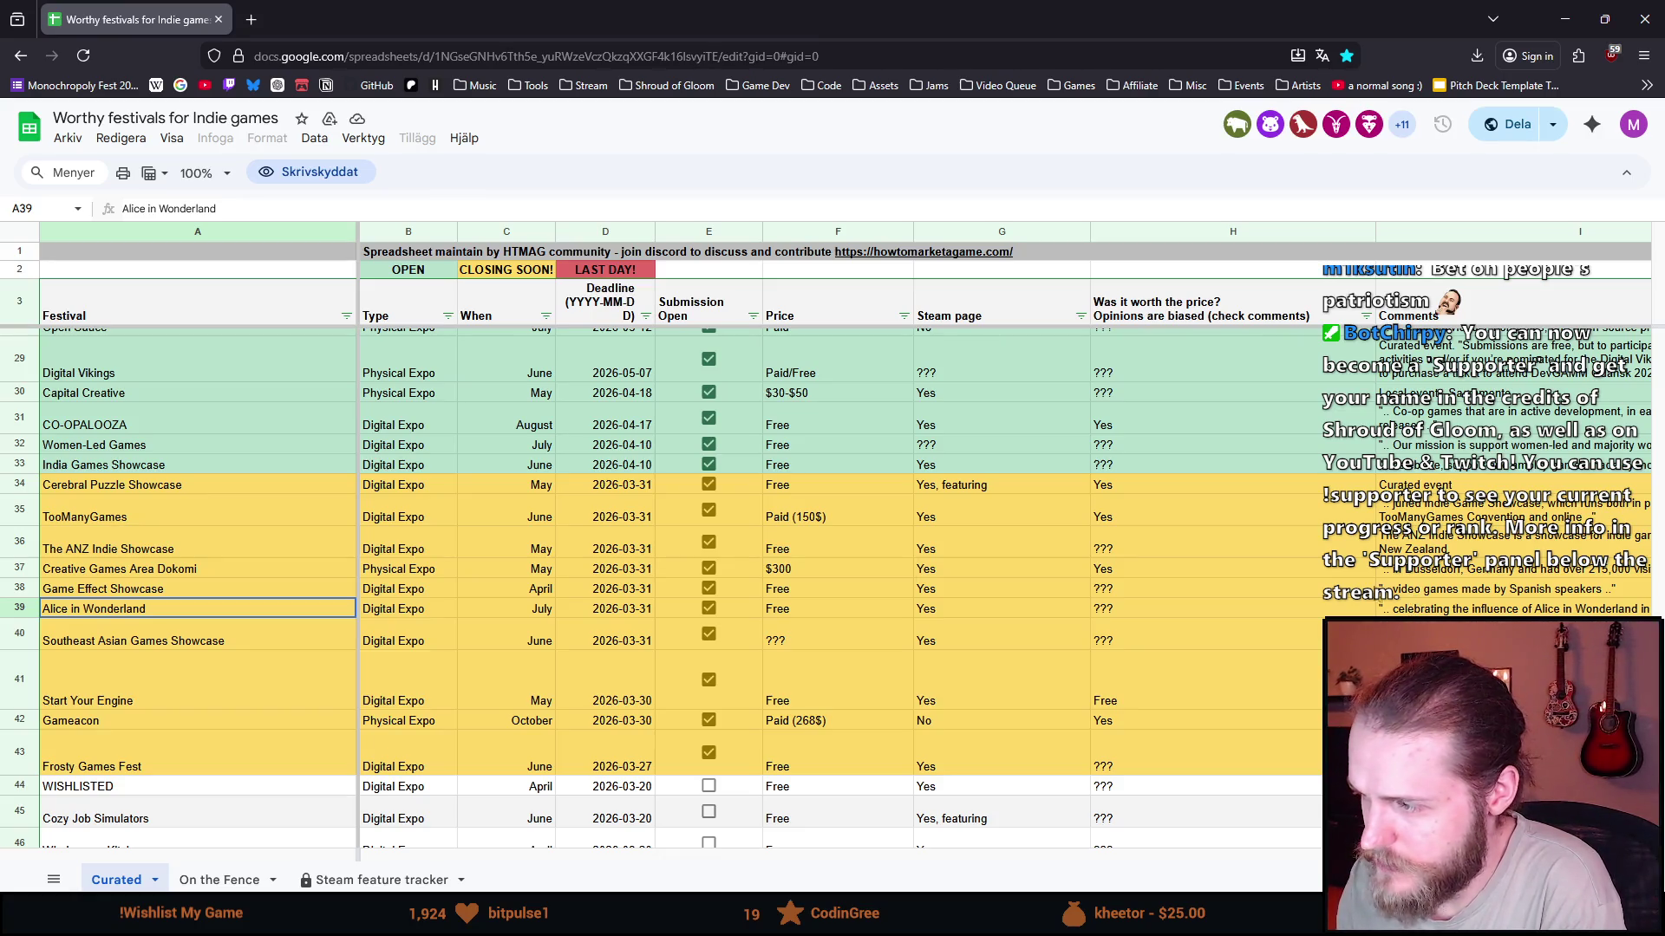
pyautogui.click(210, 553)
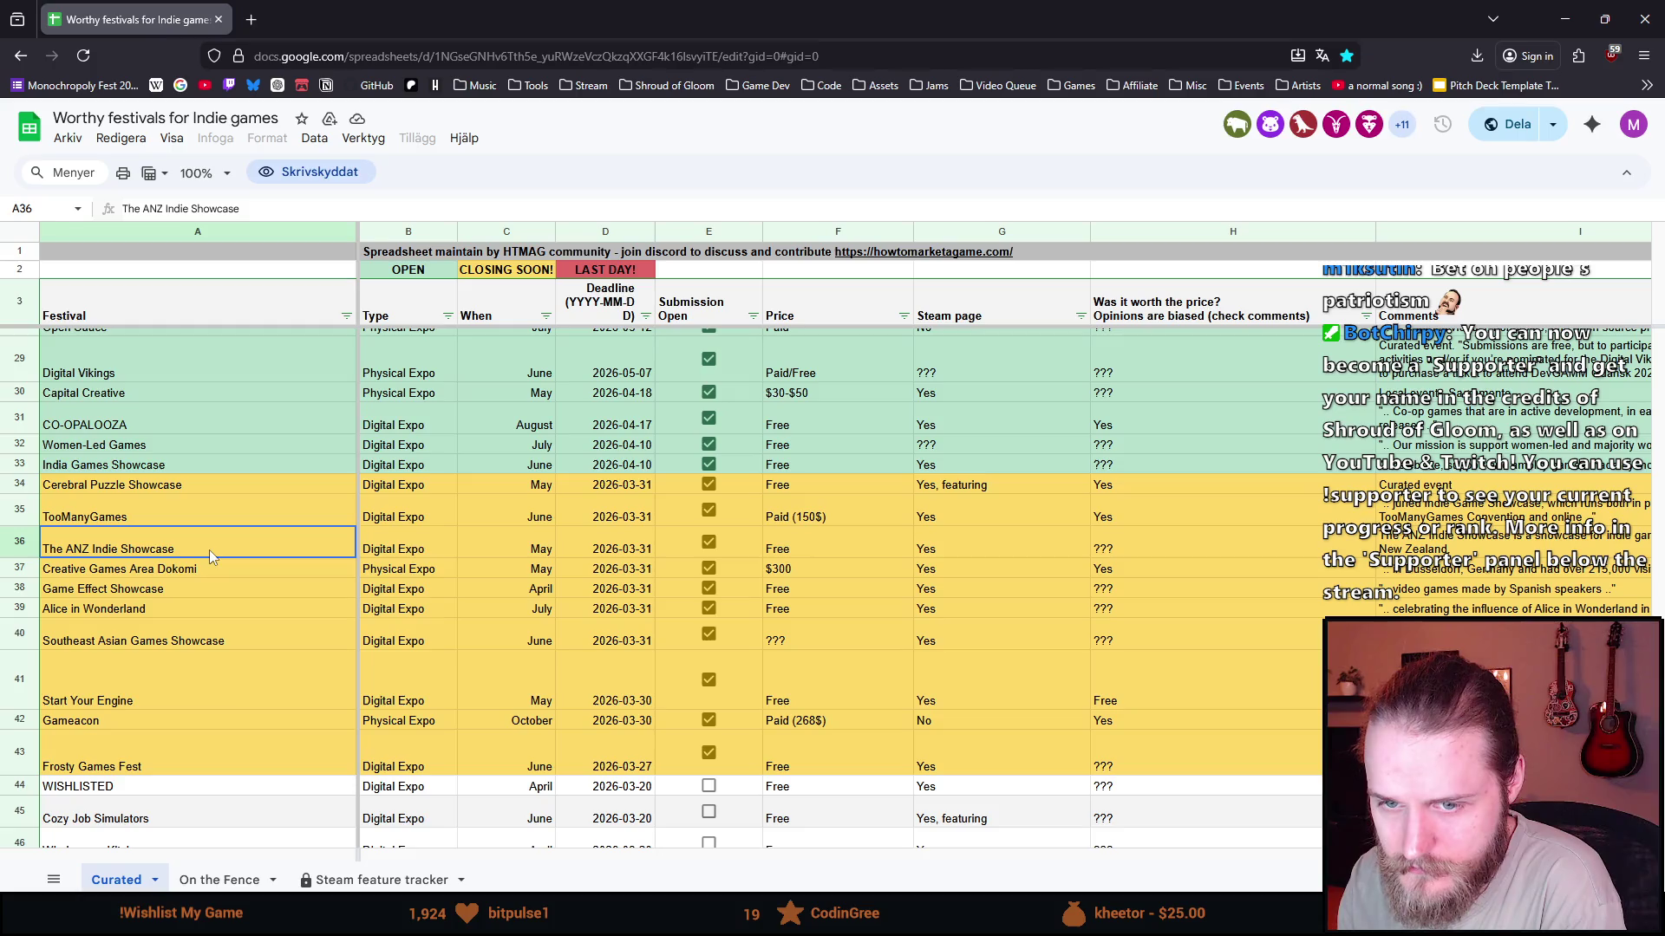
pyautogui.moveTo(513, 858)
pyautogui.mouseDown()
pyautogui.moveTo(581, 861)
pyautogui.moveTo(520, 861)
pyautogui.mouseUp()
pyautogui.click(286, 500)
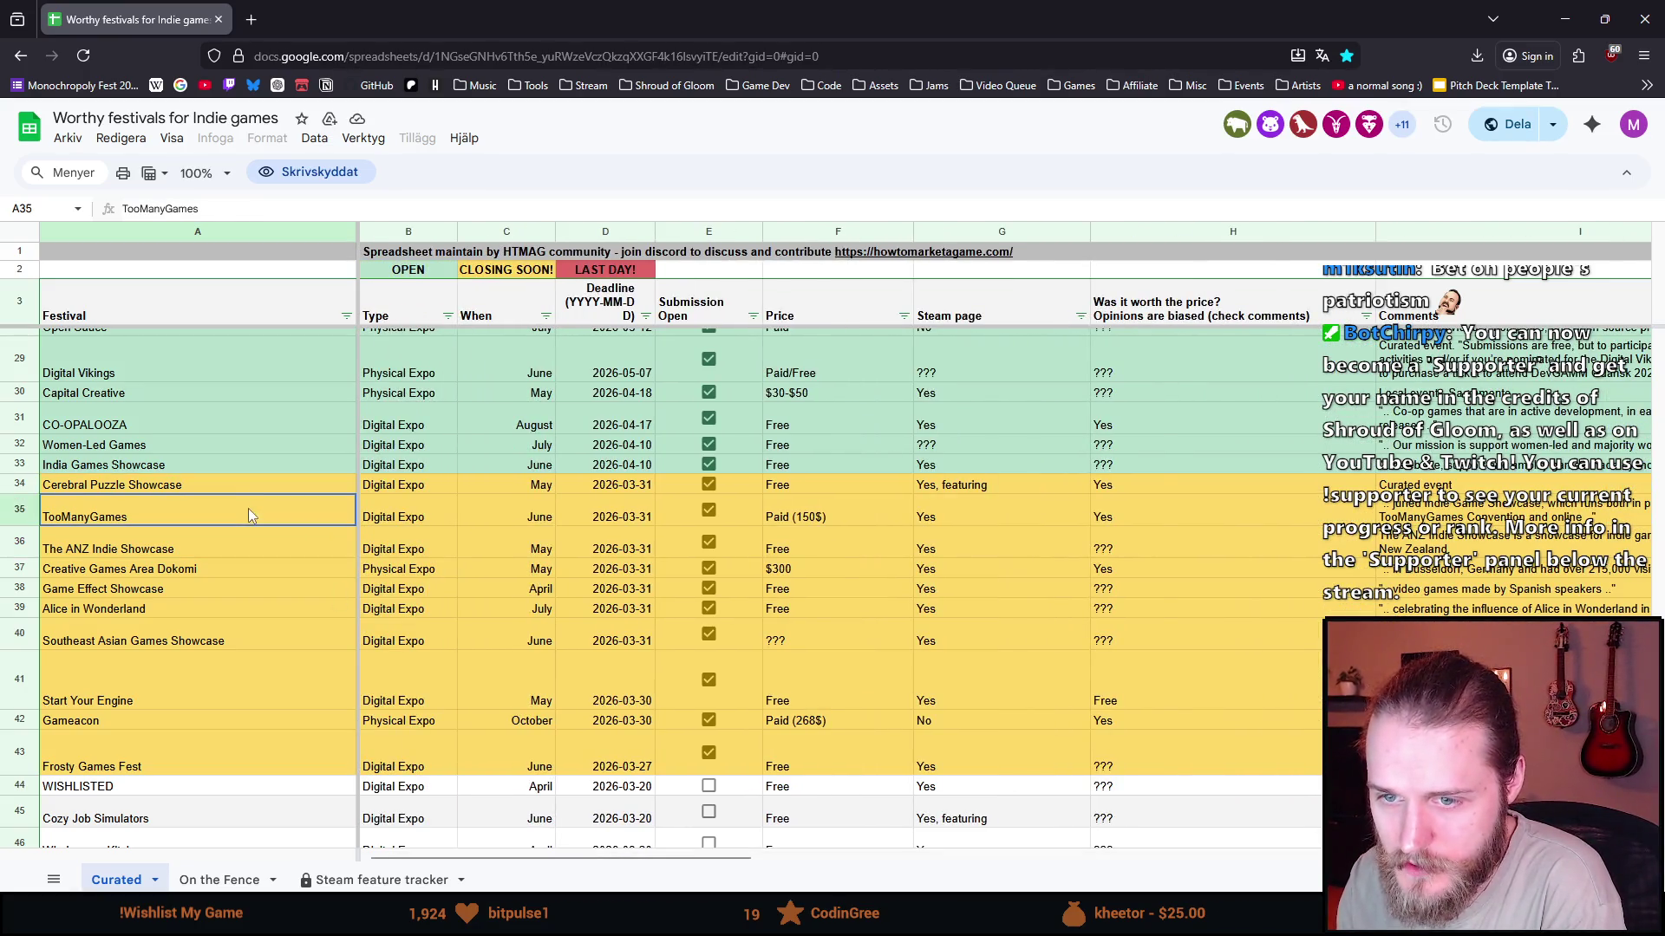
pyautogui.moveTo(524, 857)
pyautogui.mouseDown()
pyautogui.moveTo(555, 868)
pyautogui.moveTo(528, 867)
pyautogui.mouseUp()
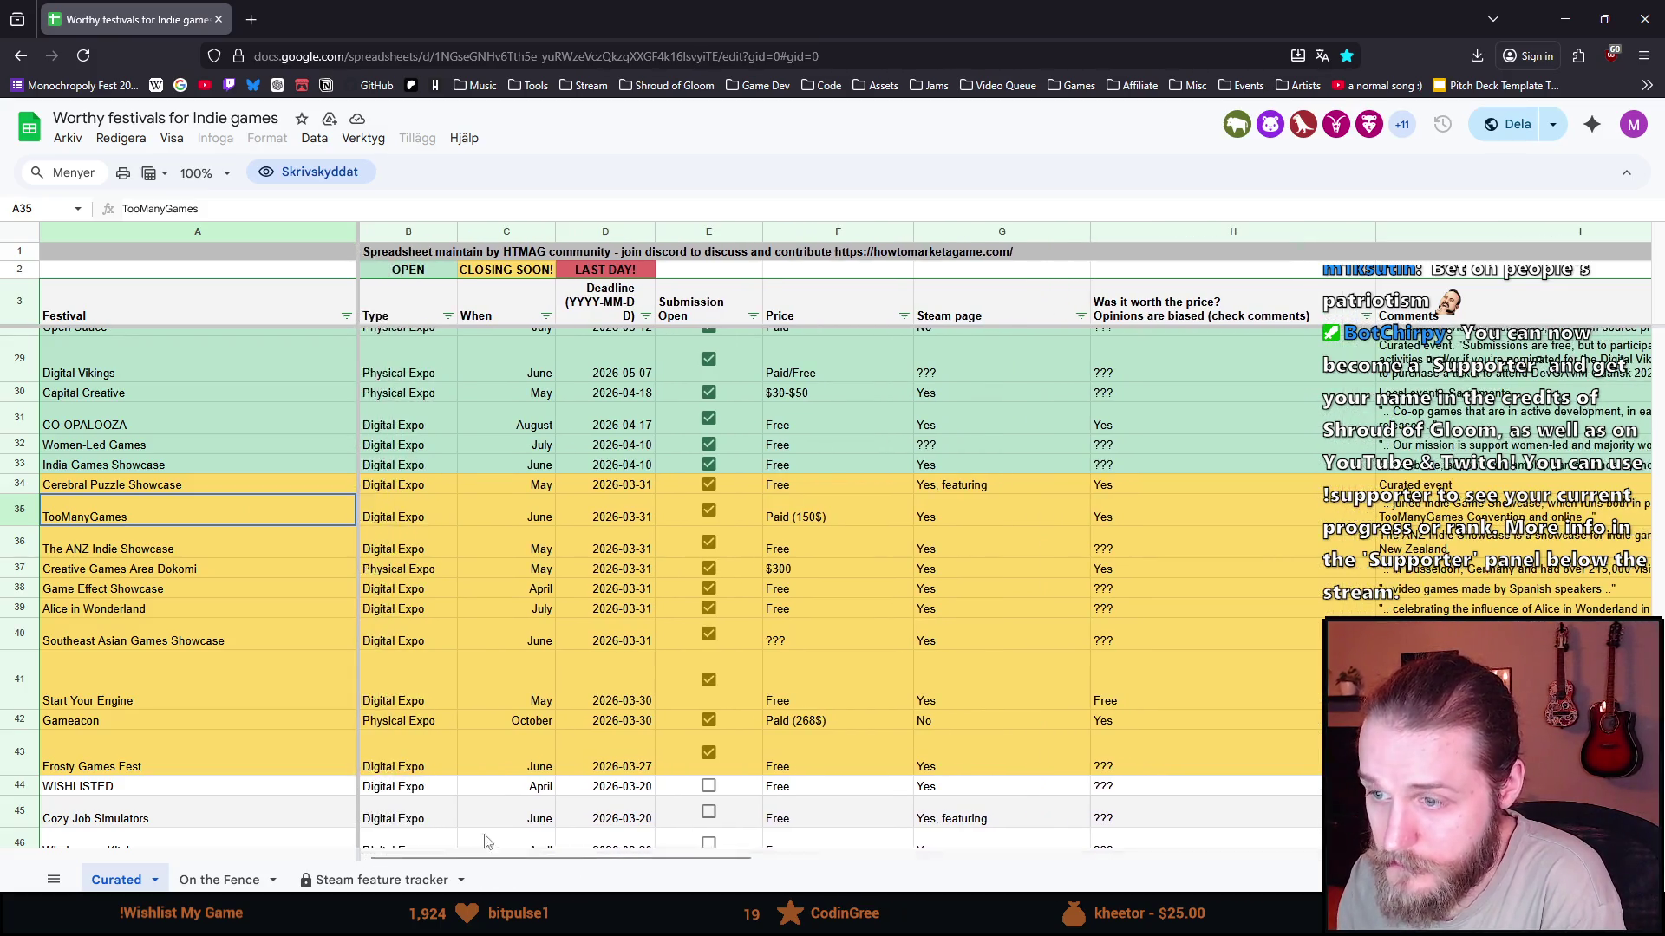
pyautogui.click(180, 489)
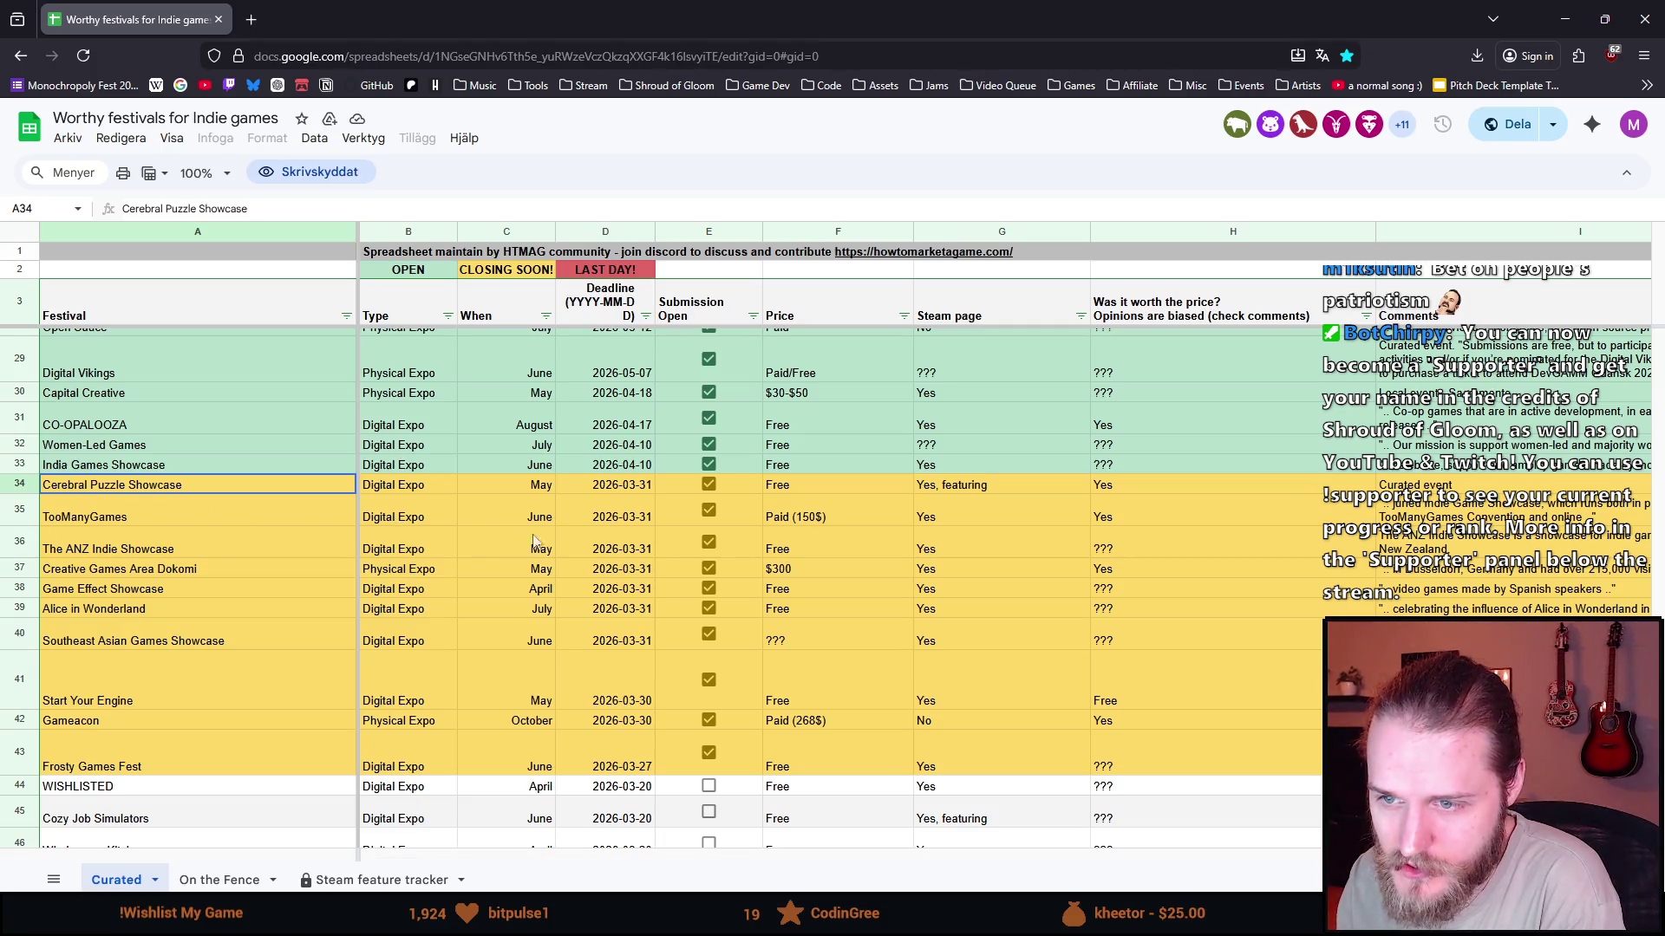
pyautogui.moveTo(614, 860)
pyautogui.mouseDown()
pyautogui.moveTo(691, 869)
pyautogui.moveTo(654, 867)
pyautogui.mouseUp()
pyautogui.scroll(4, 548, 664)
pyautogui.scroll(5, 548, 664)
pyautogui.scroll(-10, 555, 590)
pyautogui.scroll(-2, 559, 518)
pyautogui.scroll(4, 555, 498)
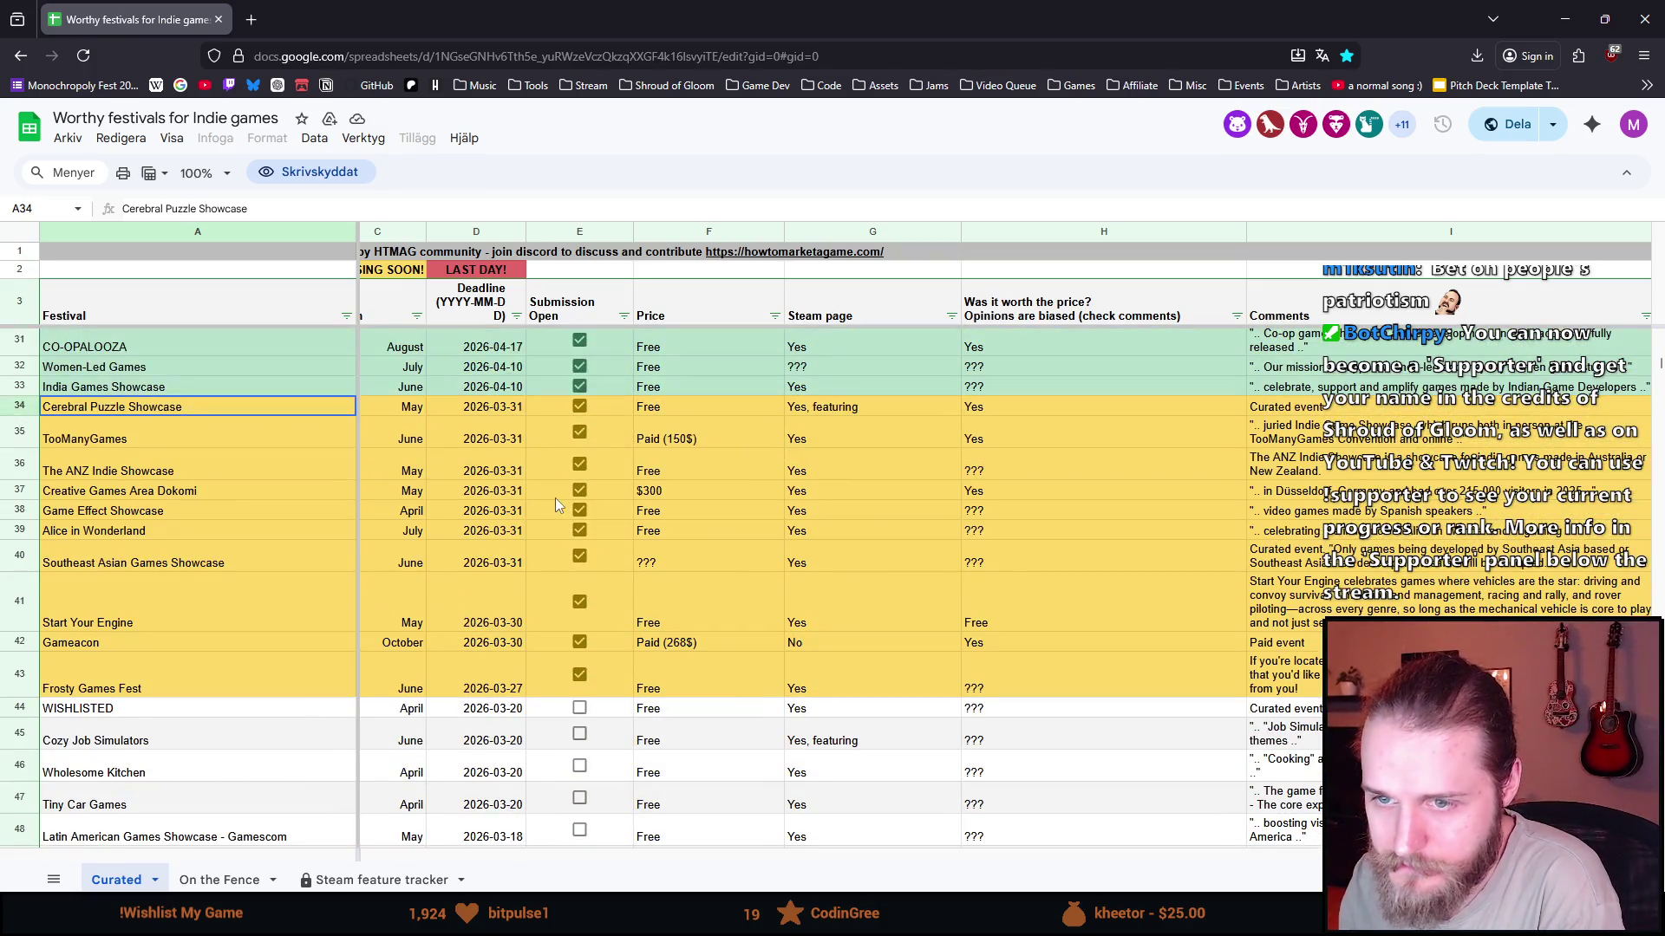
pyautogui.moveTo(590, 856); pyautogui.dragTo(873, 860)
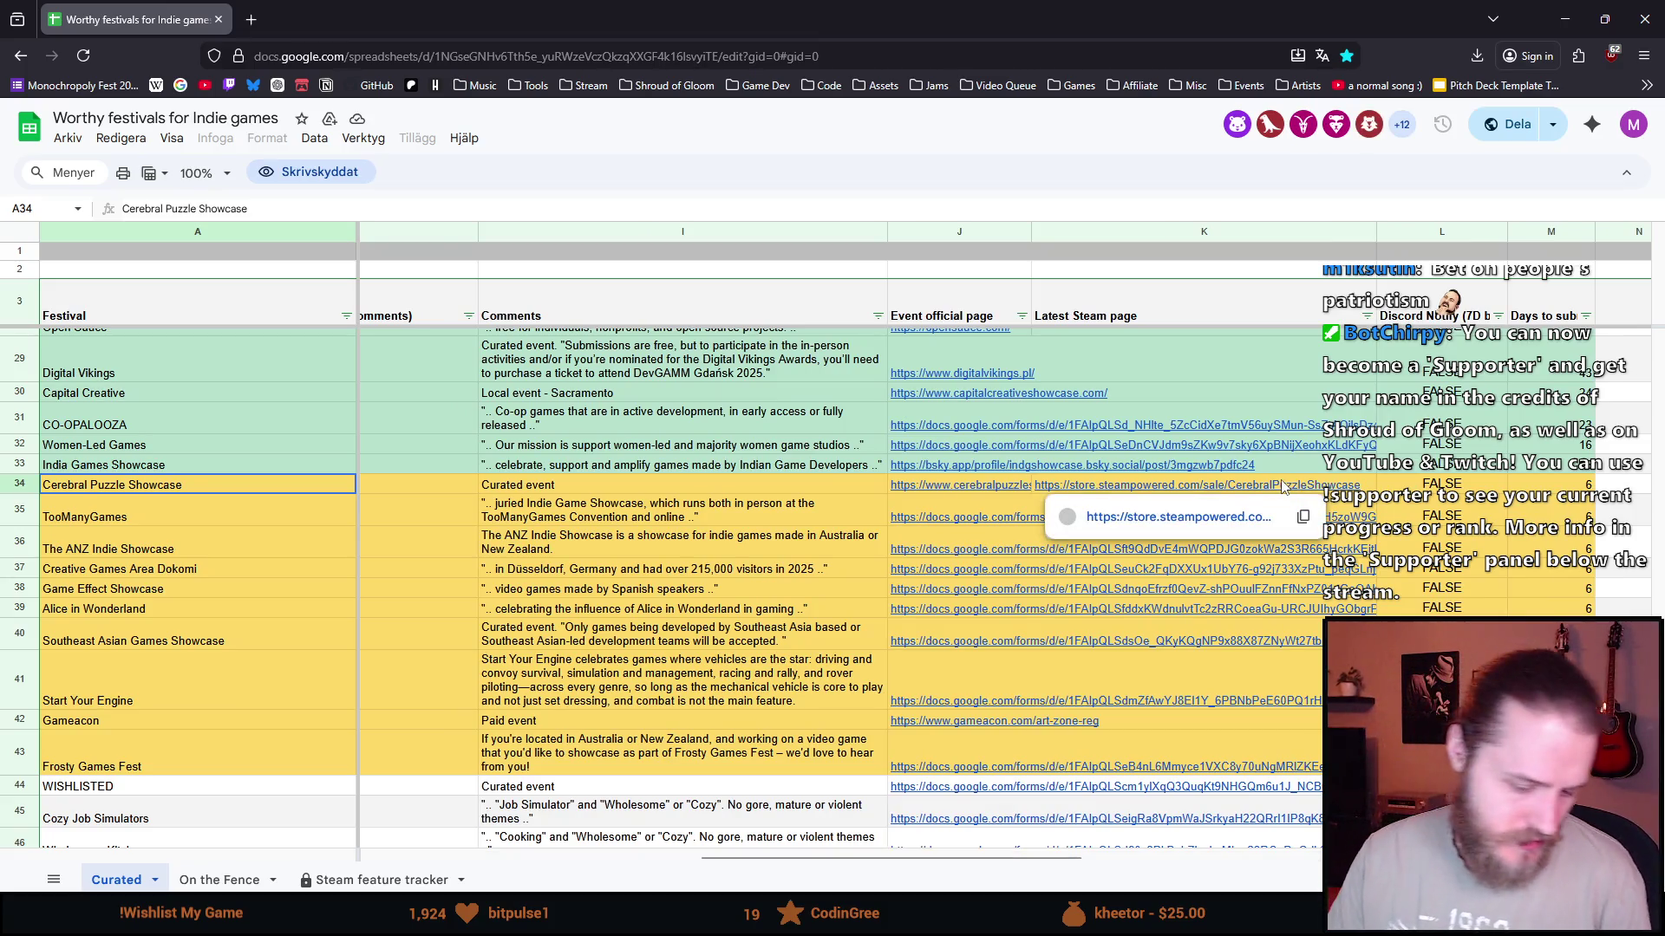
# - Glance at the Shroud of Gloom banner, then bring up the Cerebral Puzzle Showcase 2026 submission form
pyautogui.hotkey('alt', 'Tab')
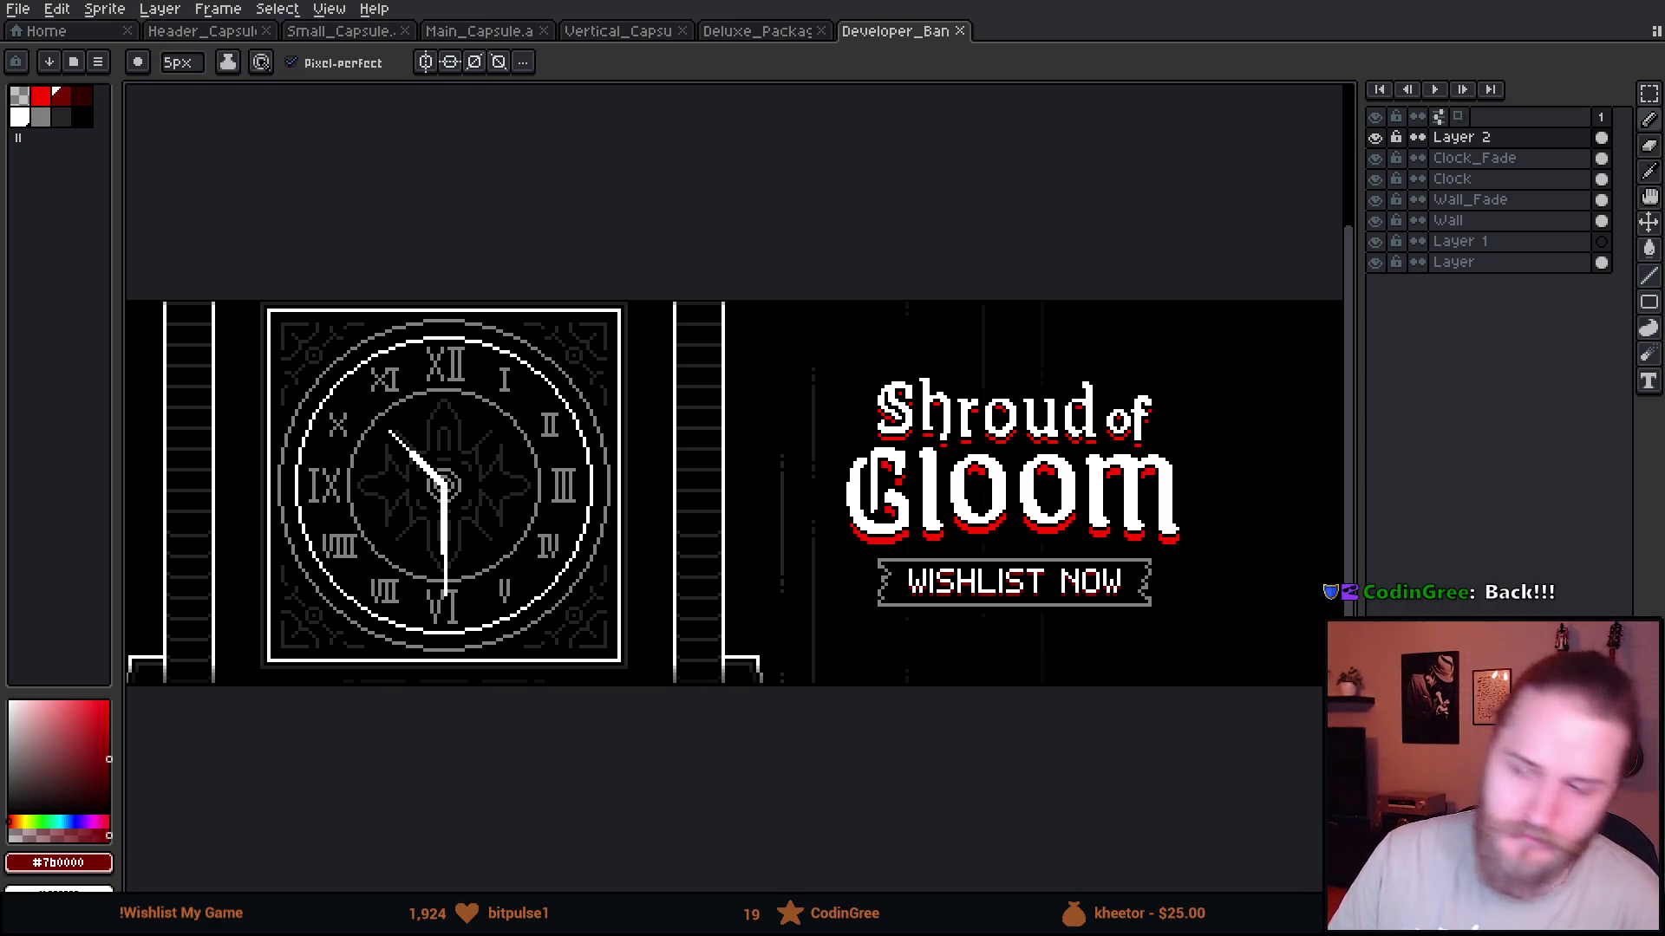
pyautogui.hotkey('alt', 'Tab')
pyautogui.scroll(2, 476, 393)
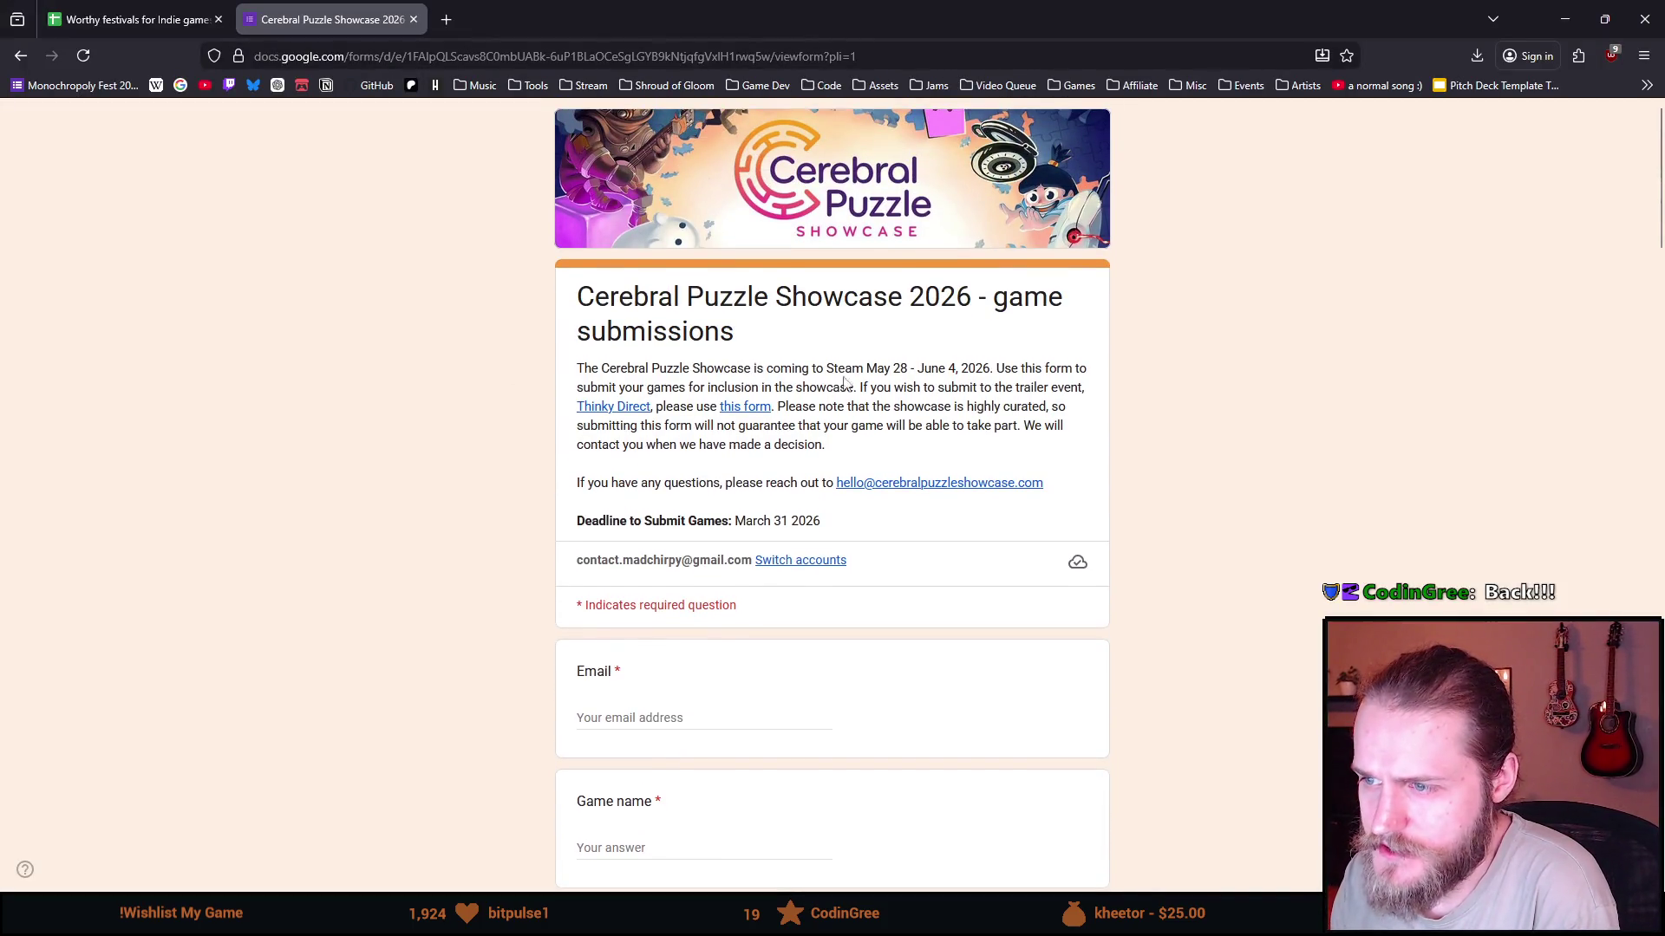
pyautogui.moveTo(863, 372); pyautogui.dragTo(962, 368)
pyautogui.click(1010, 385)
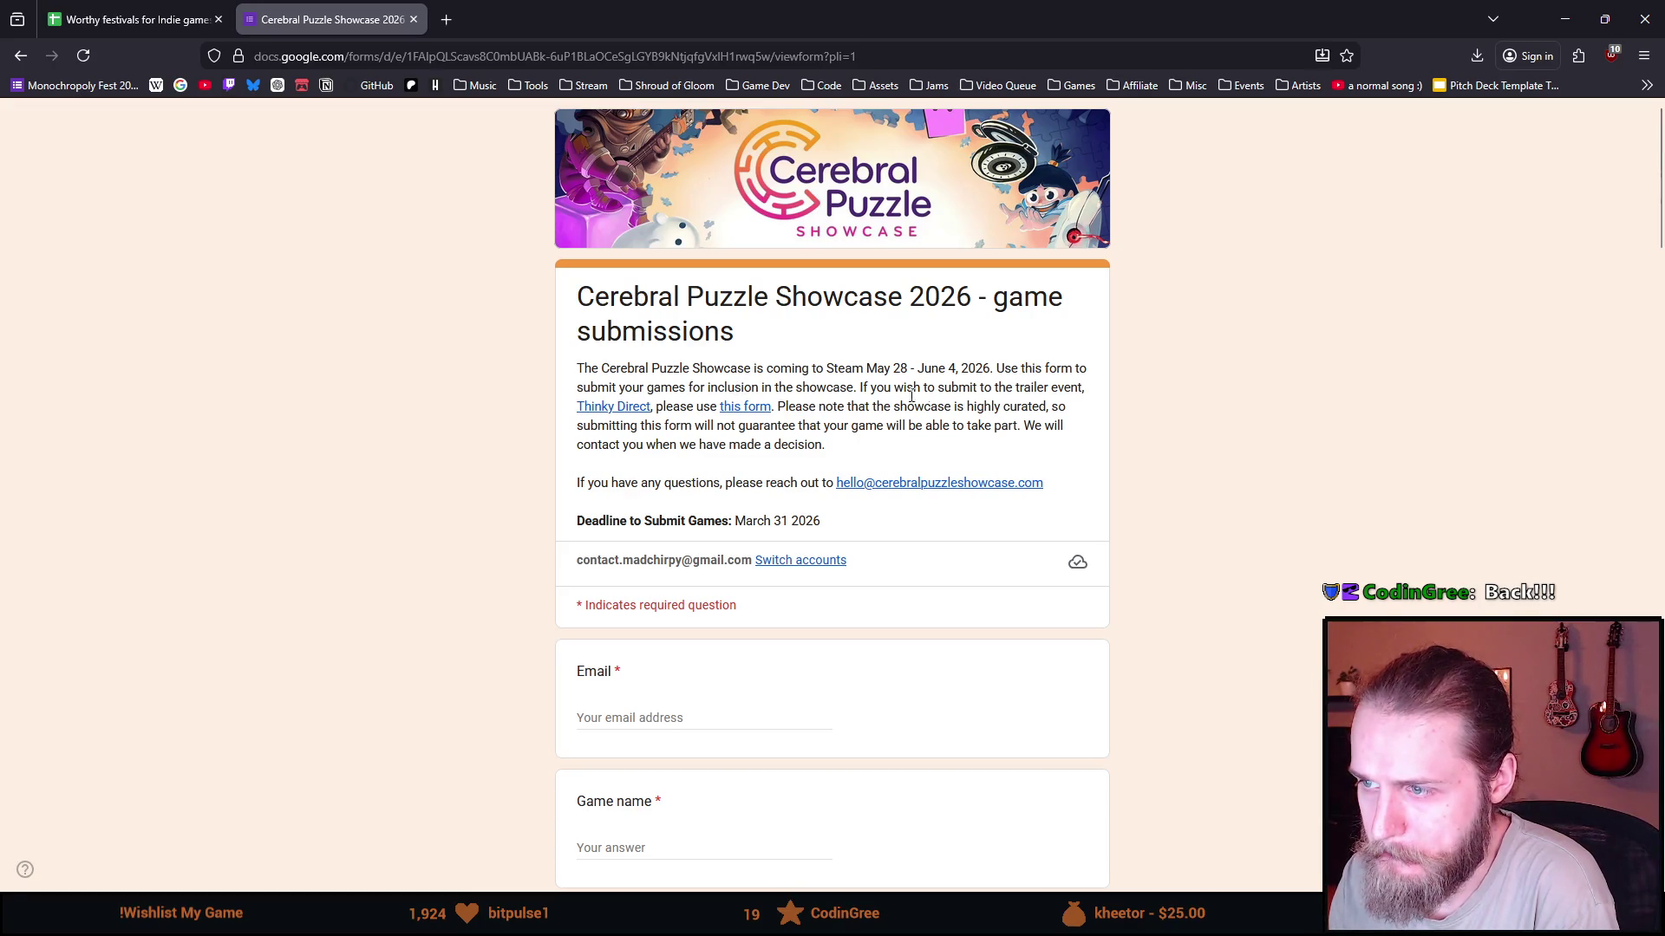
pyautogui.moveTo(884, 388); pyautogui.dragTo(1068, 404)
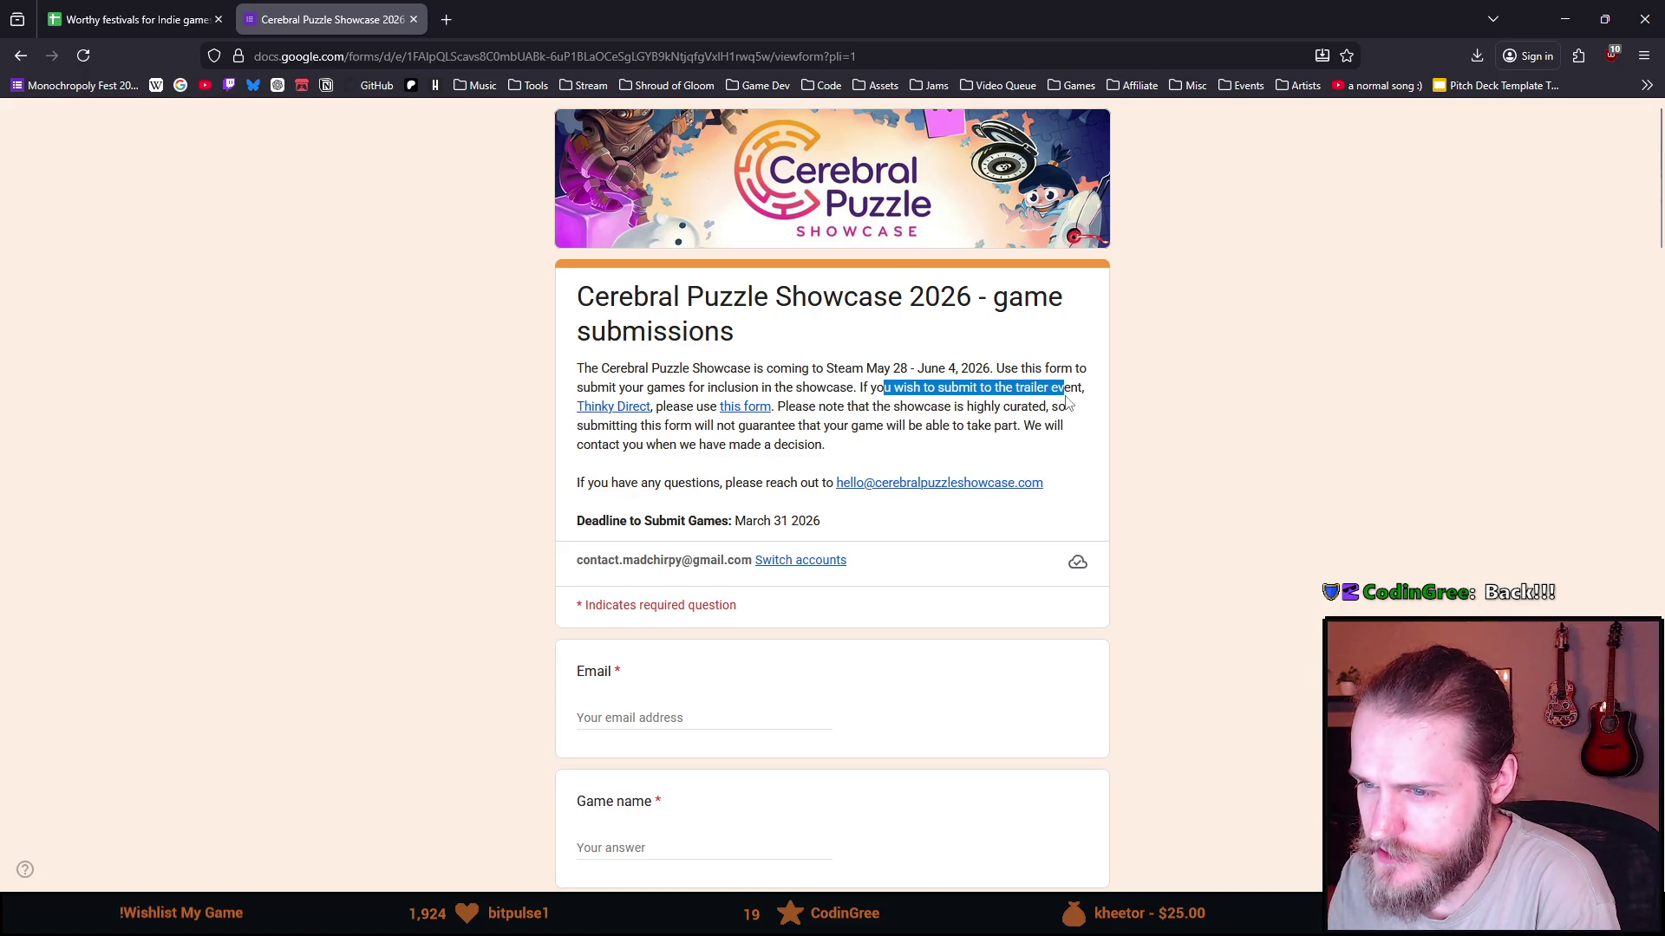
pyautogui.click(985, 394)
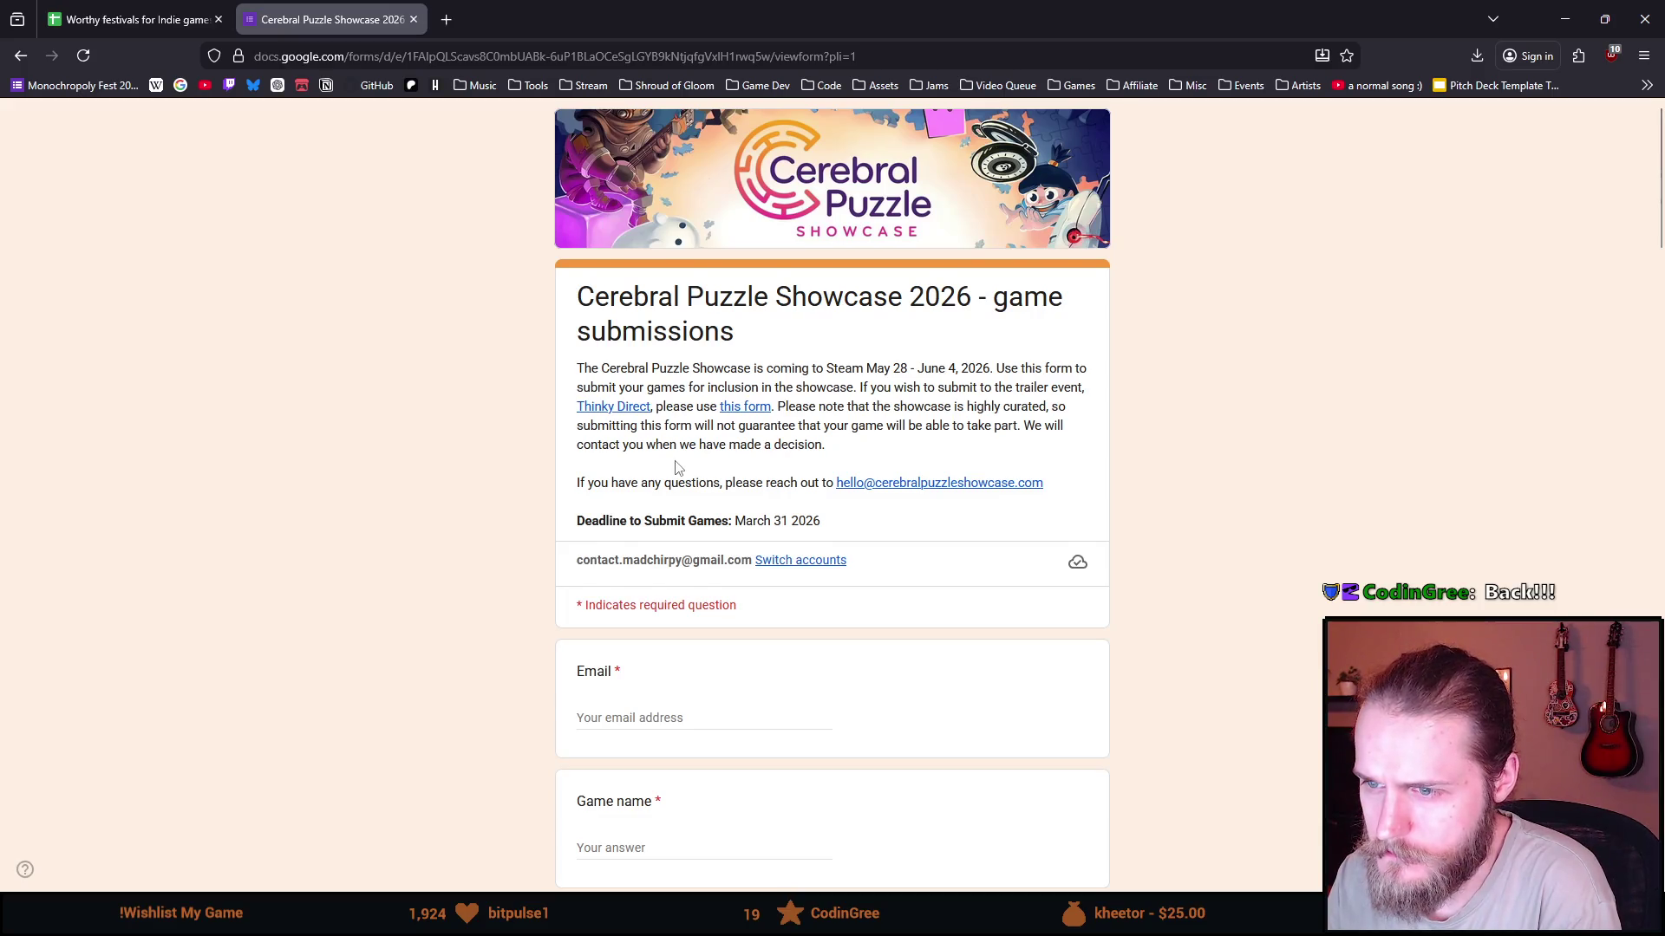
pyautogui.scroll(-1, 679, 468)
pyautogui.scroll(-2, 483, 420)
pyautogui.scroll(-4, 457, 411)
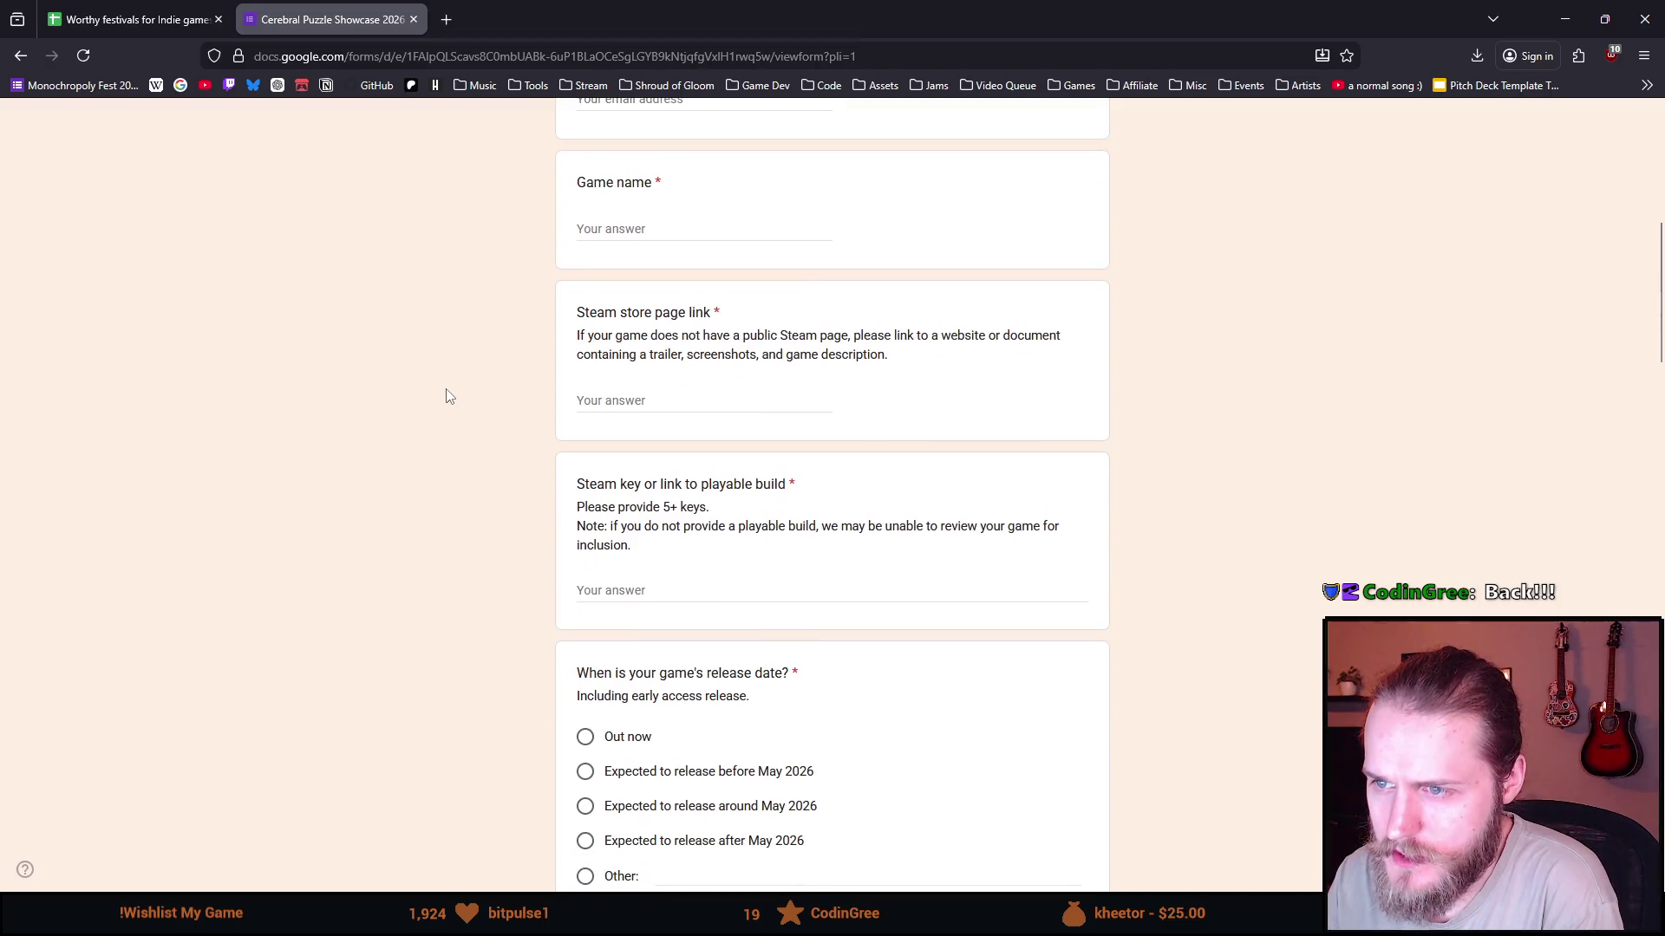
pyautogui.scroll(-1, 447, 396)
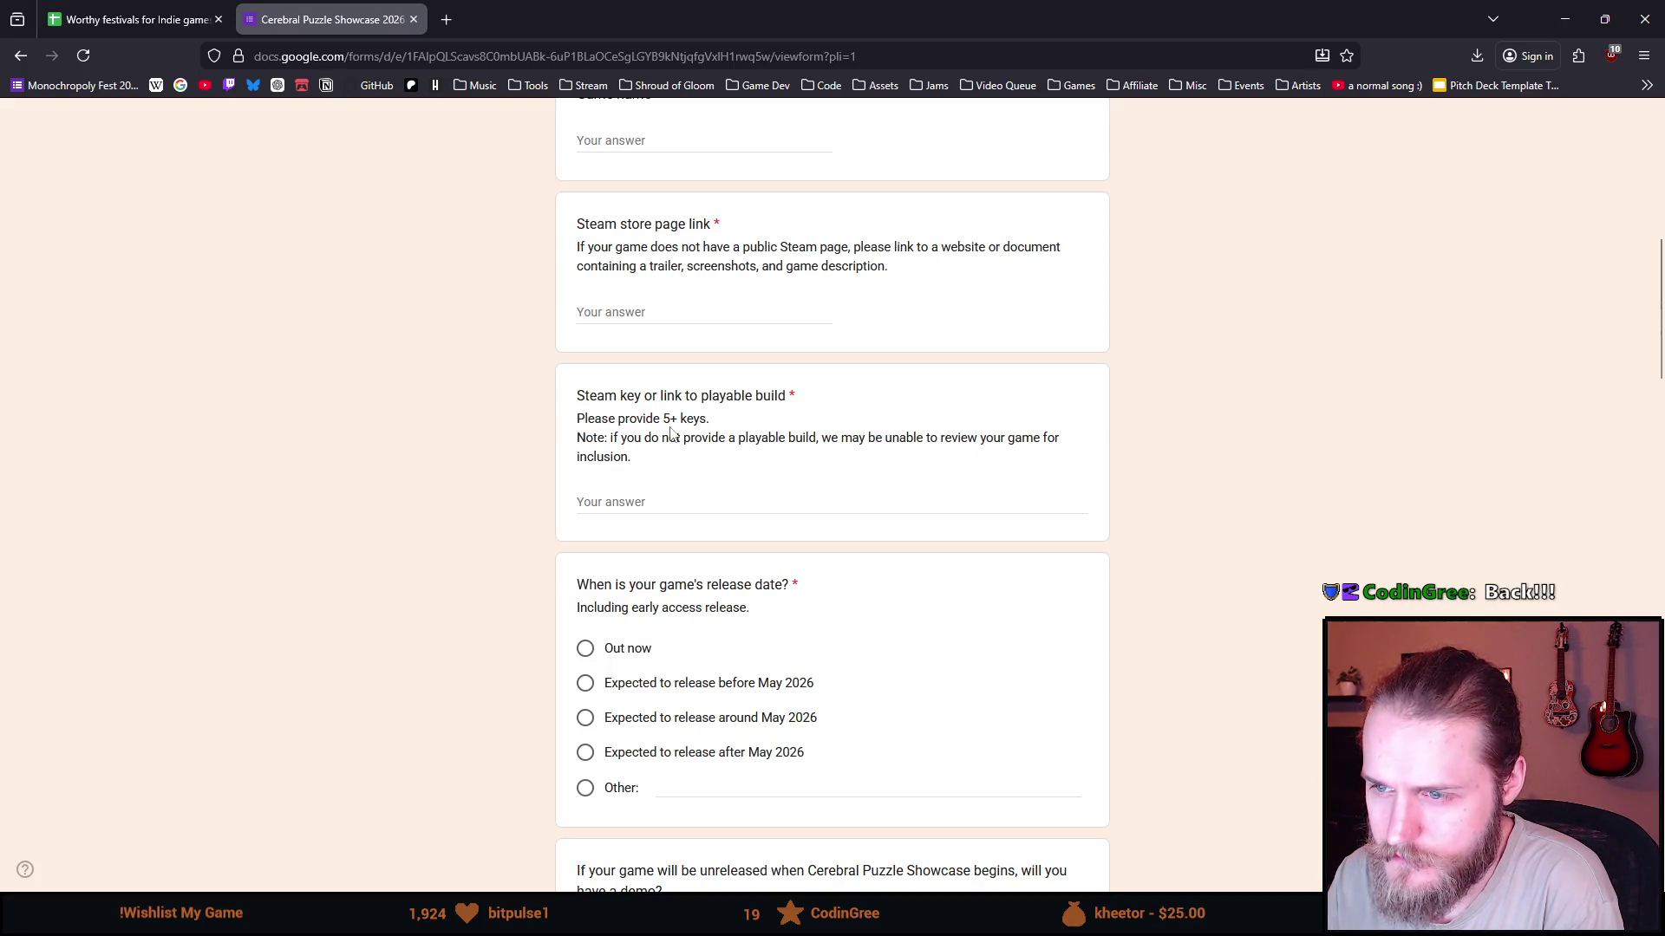
pyautogui.moveTo(576, 415); pyautogui.dragTo(780, 441)
pyautogui.click(680, 466)
pyautogui.moveTo(597, 438); pyautogui.dragTo(949, 448)
pyautogui.click(734, 458)
pyautogui.moveTo(635, 458)
pyautogui.mouseDown()
pyautogui.moveTo(560, 437)
pyautogui.moveTo(599, 416)
pyautogui.moveTo(576, 394)
pyautogui.moveTo(544, 451)
pyautogui.mouseUp()
pyautogui.click(371, 442)
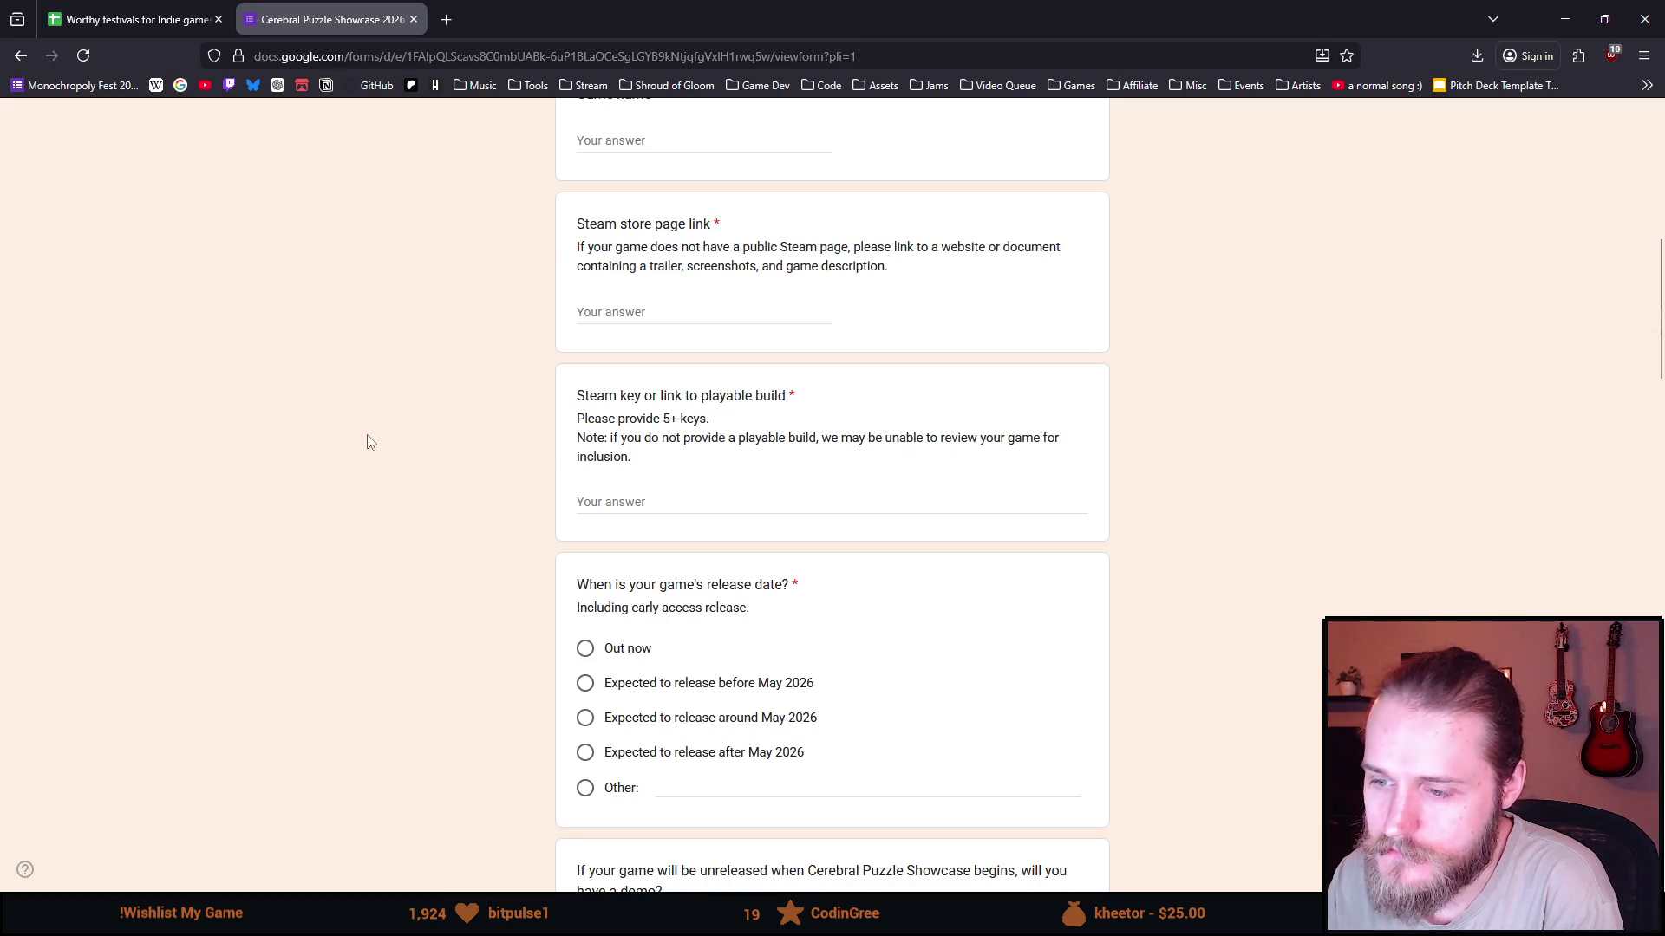
pyautogui.scroll(-1, 305, 403)
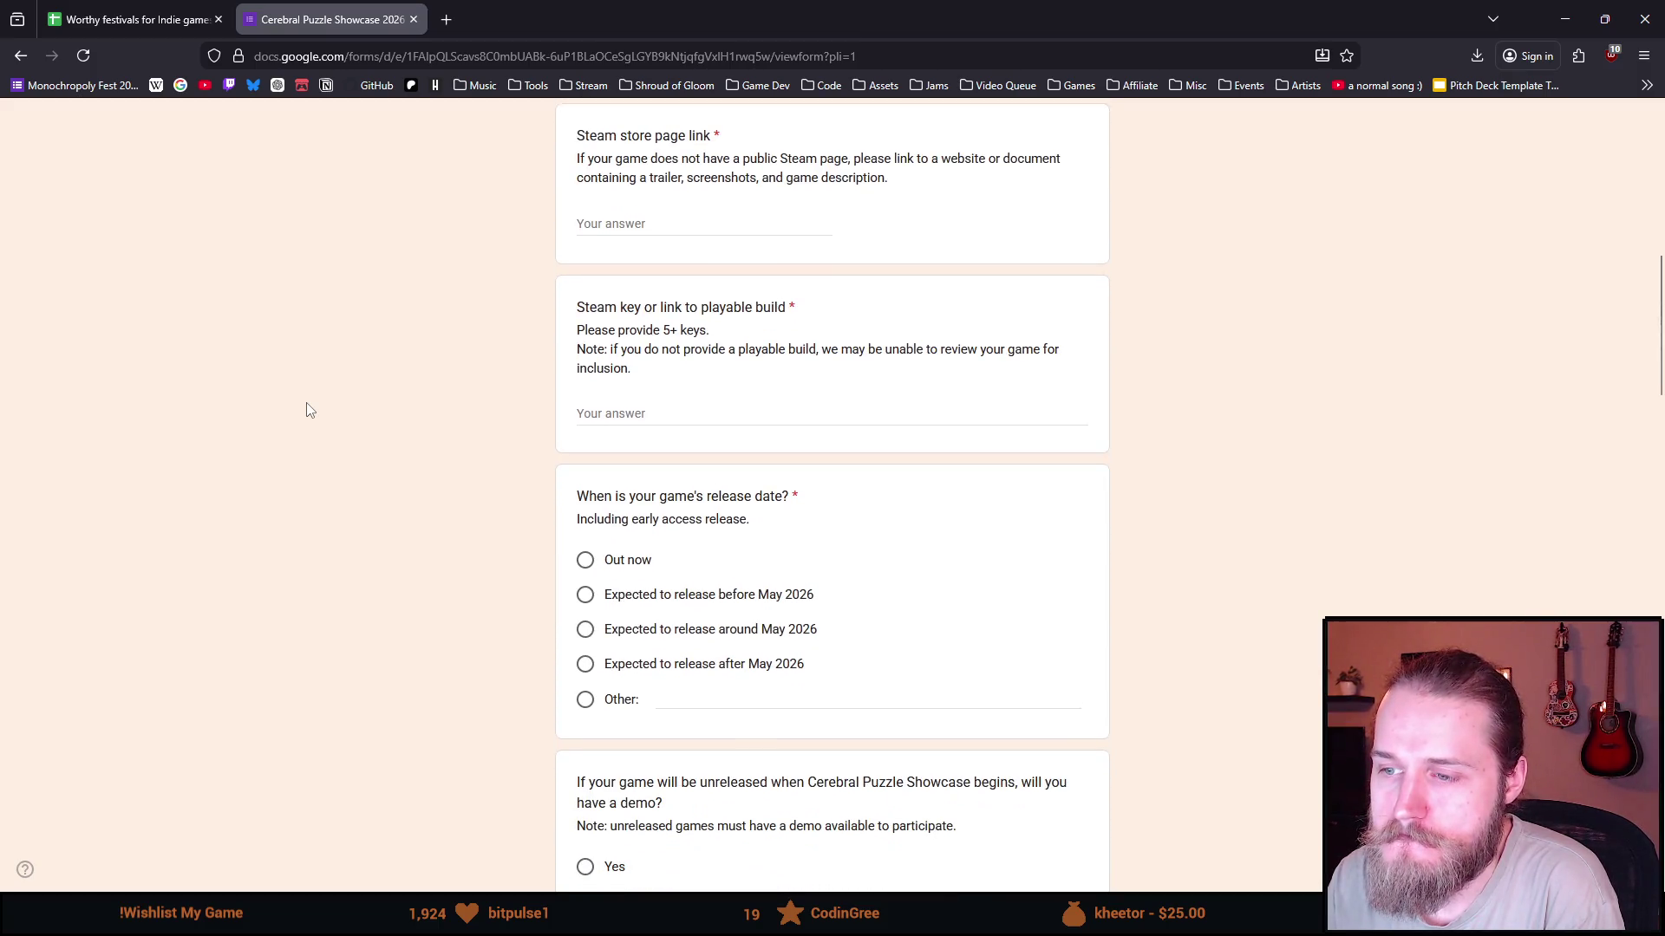
pyautogui.scroll(-2, 305, 402)
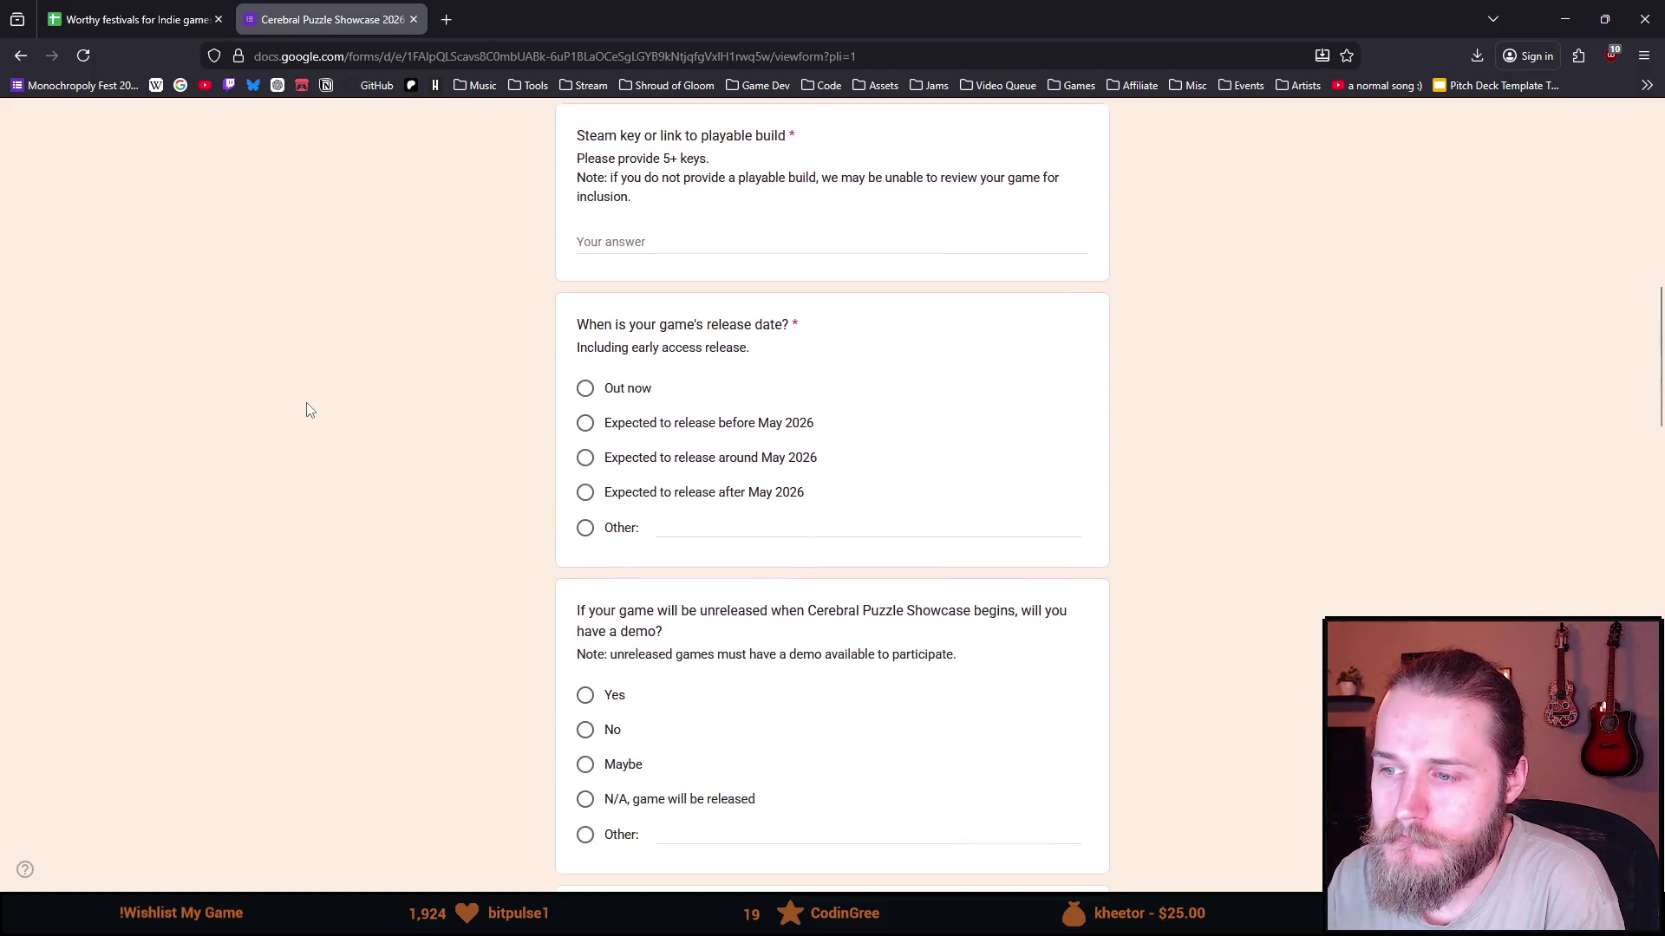
pyautogui.scroll(-2, 312, 409)
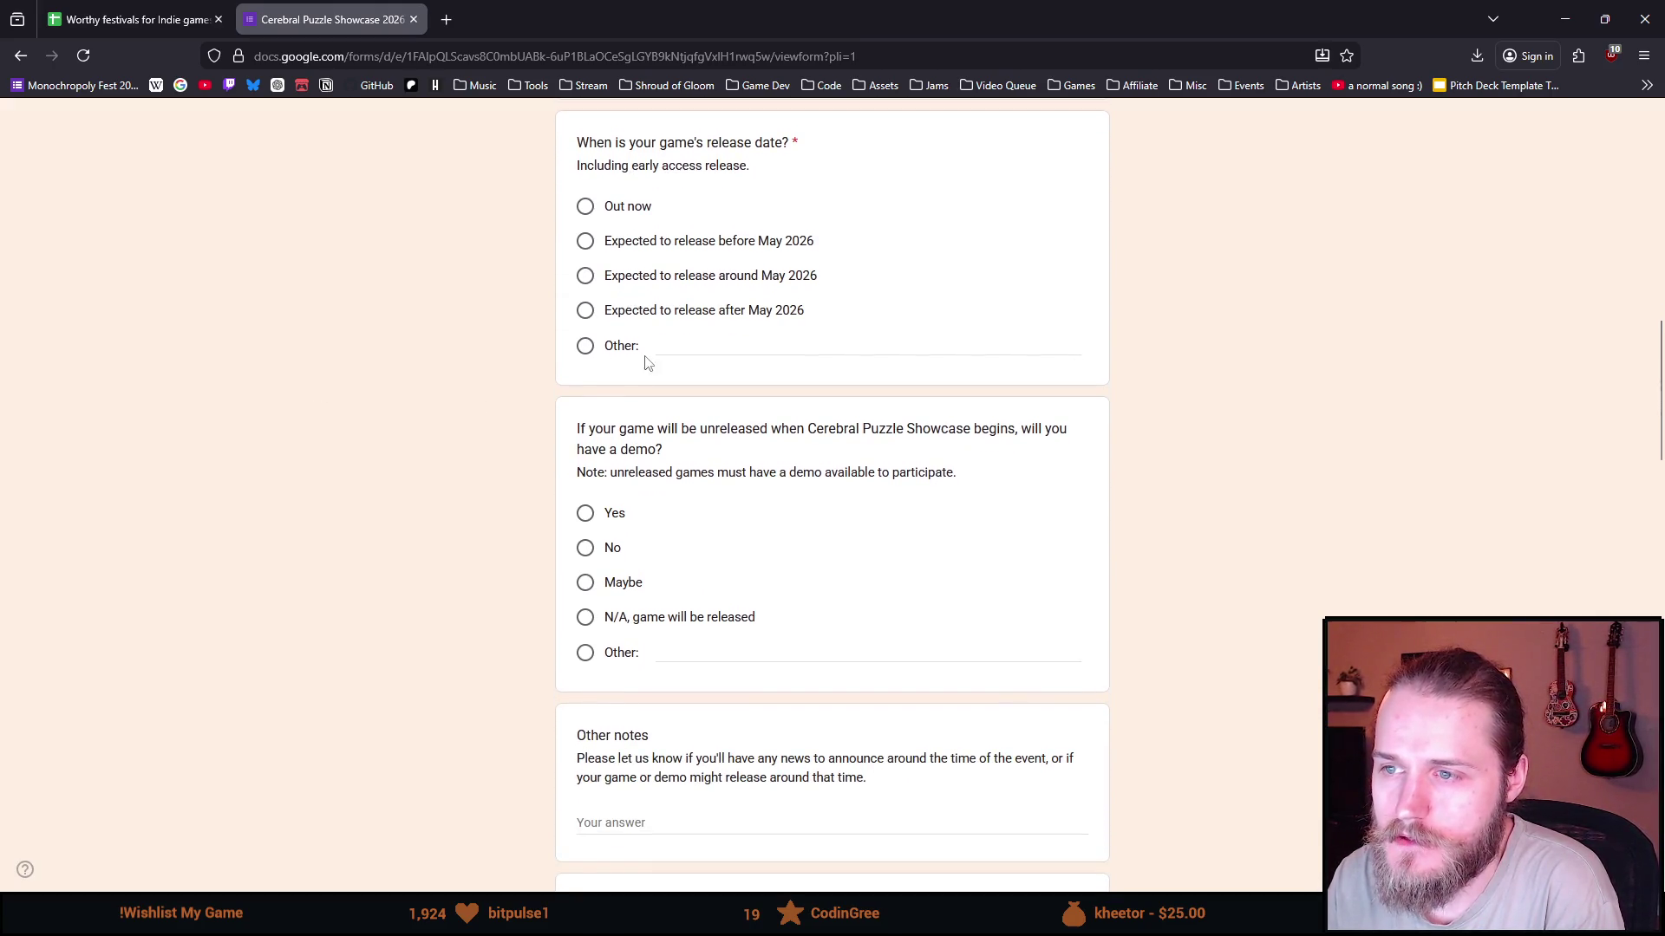
pyautogui.scroll(-2, 254, 457)
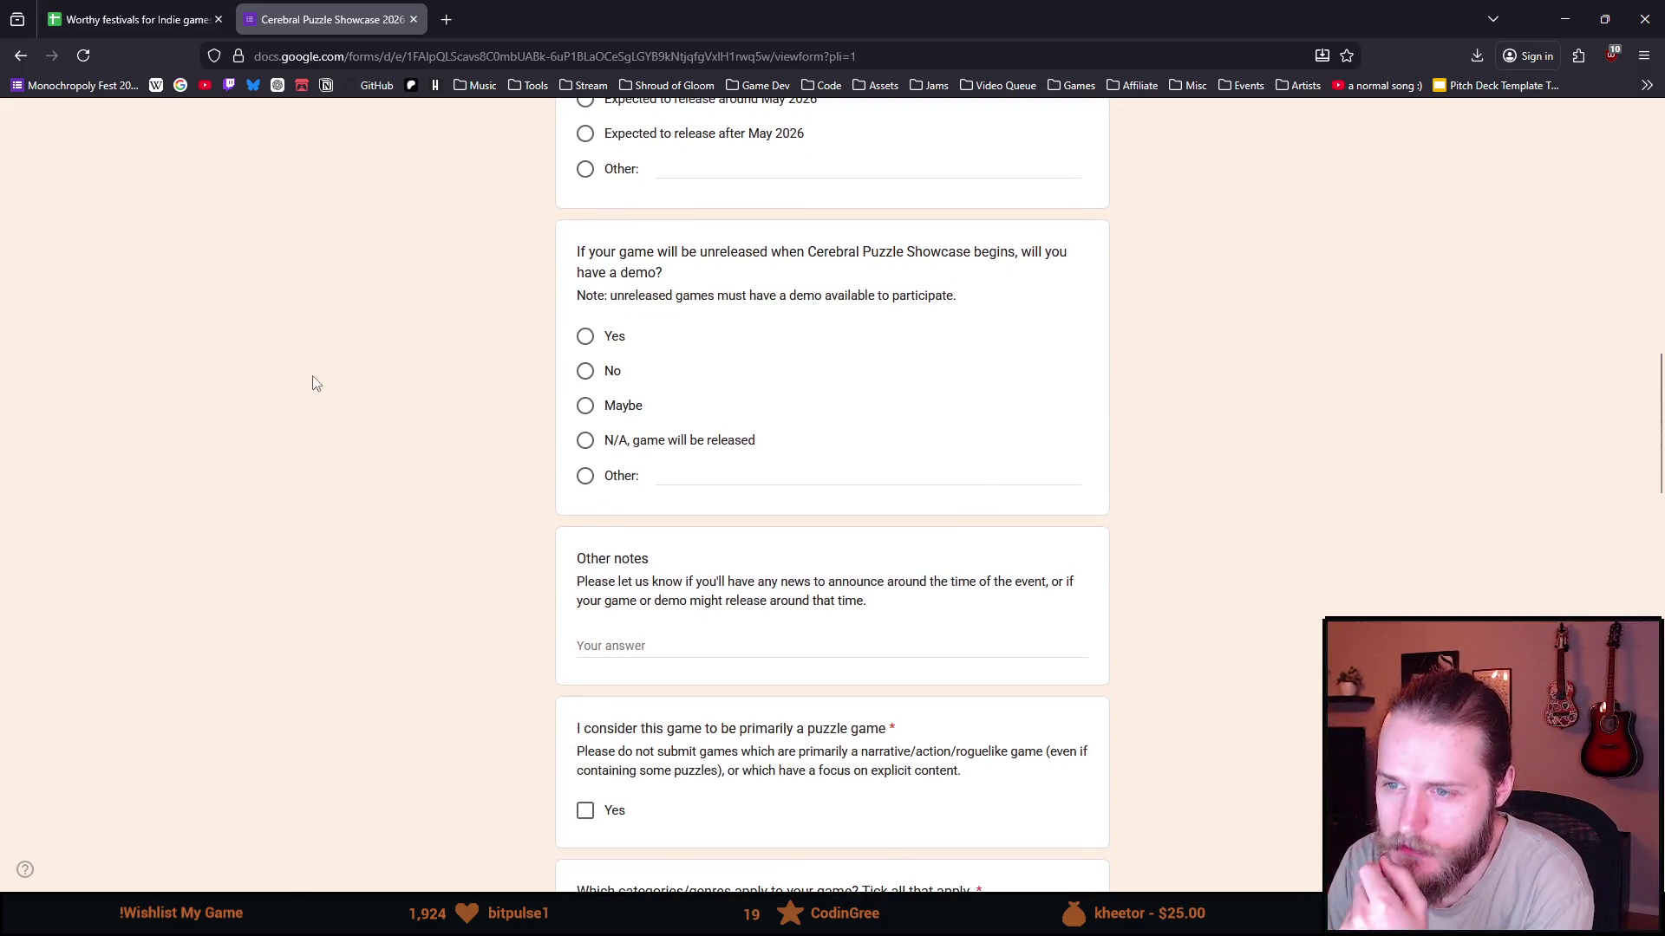
pyautogui.scroll(7, 329, 442)
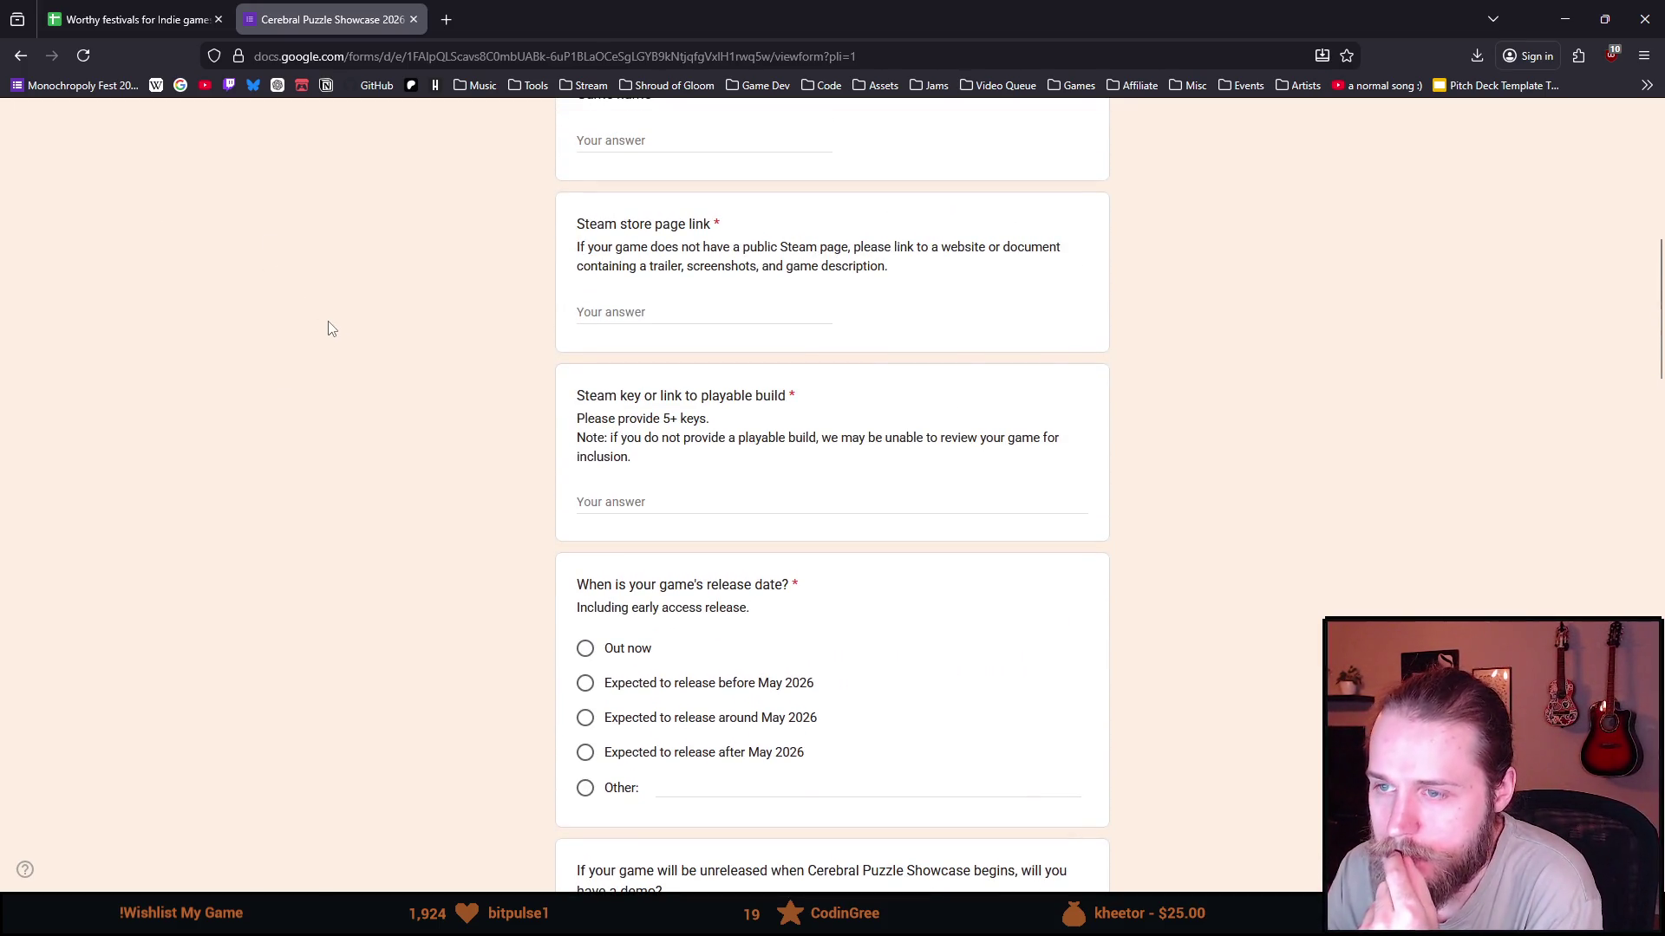
pyautogui.scroll(-3, 329, 328)
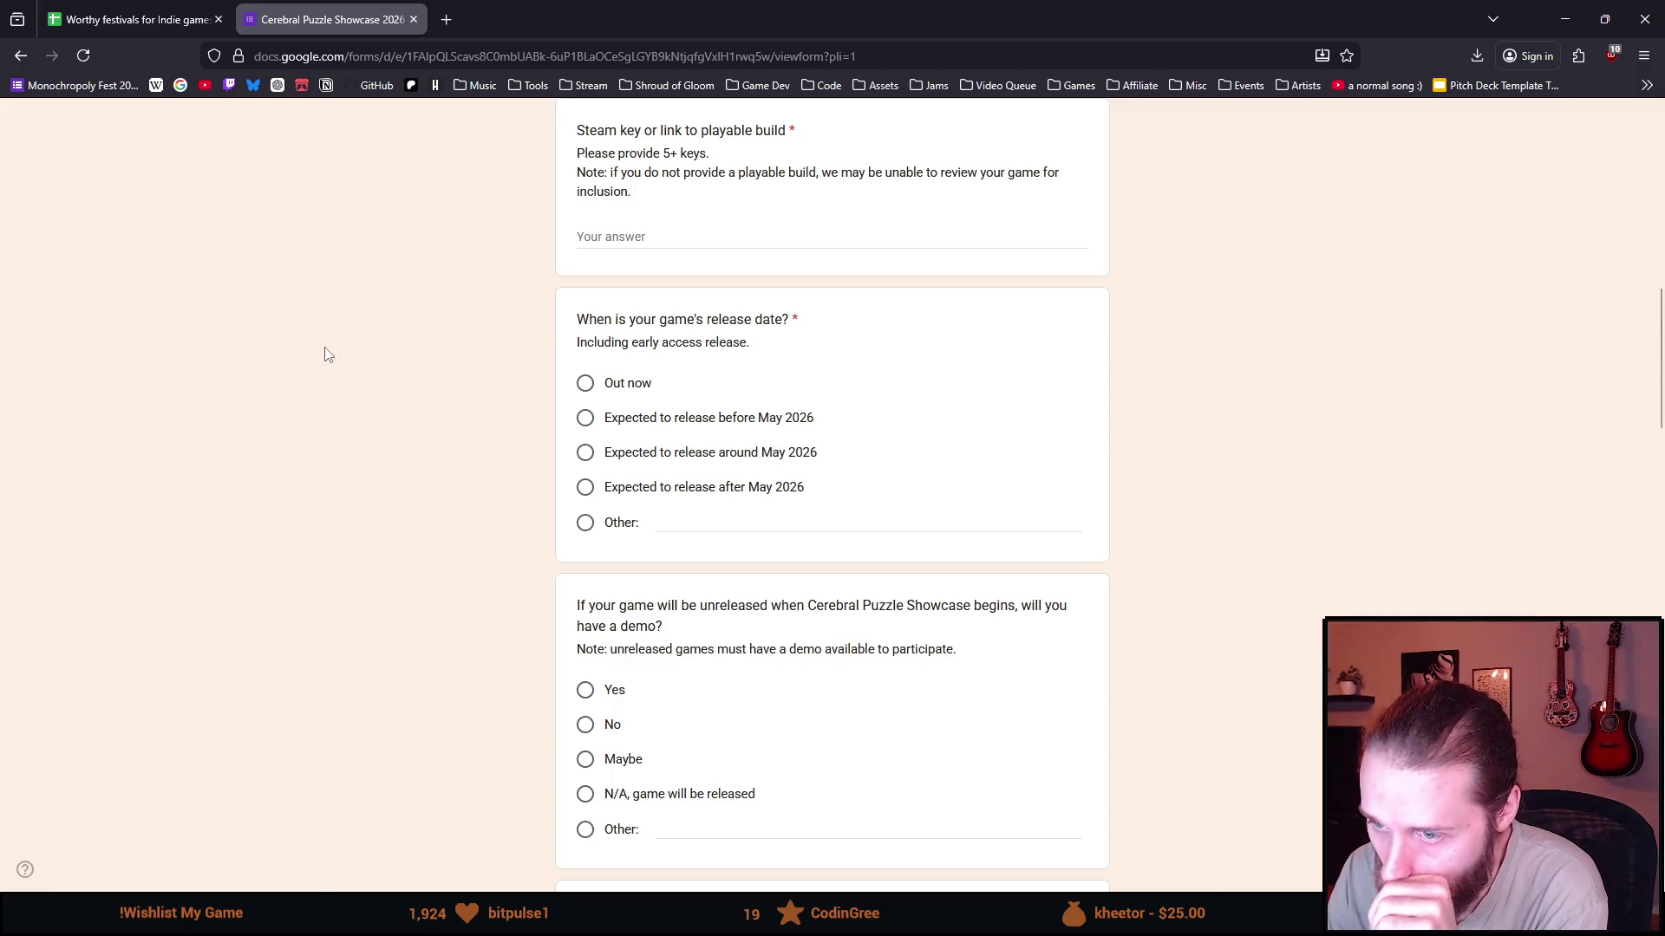
pyautogui.scroll(-2, 518, 484)
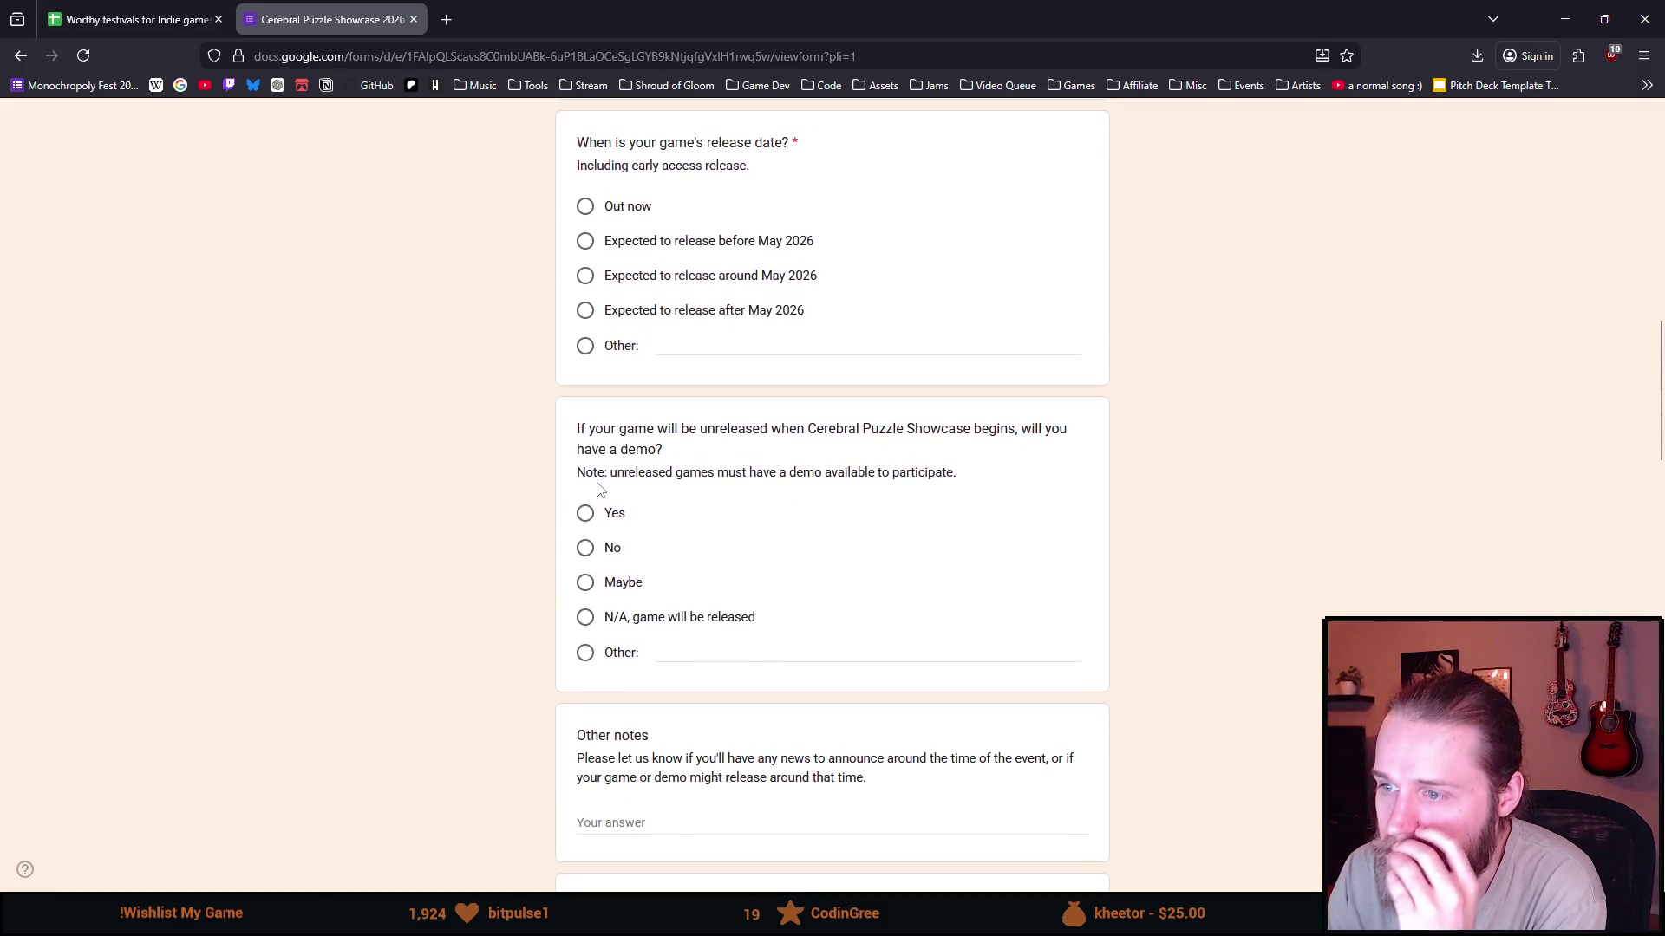
pyautogui.moveTo(608, 472); pyautogui.dragTo(962, 483)
pyautogui.click(962, 484)
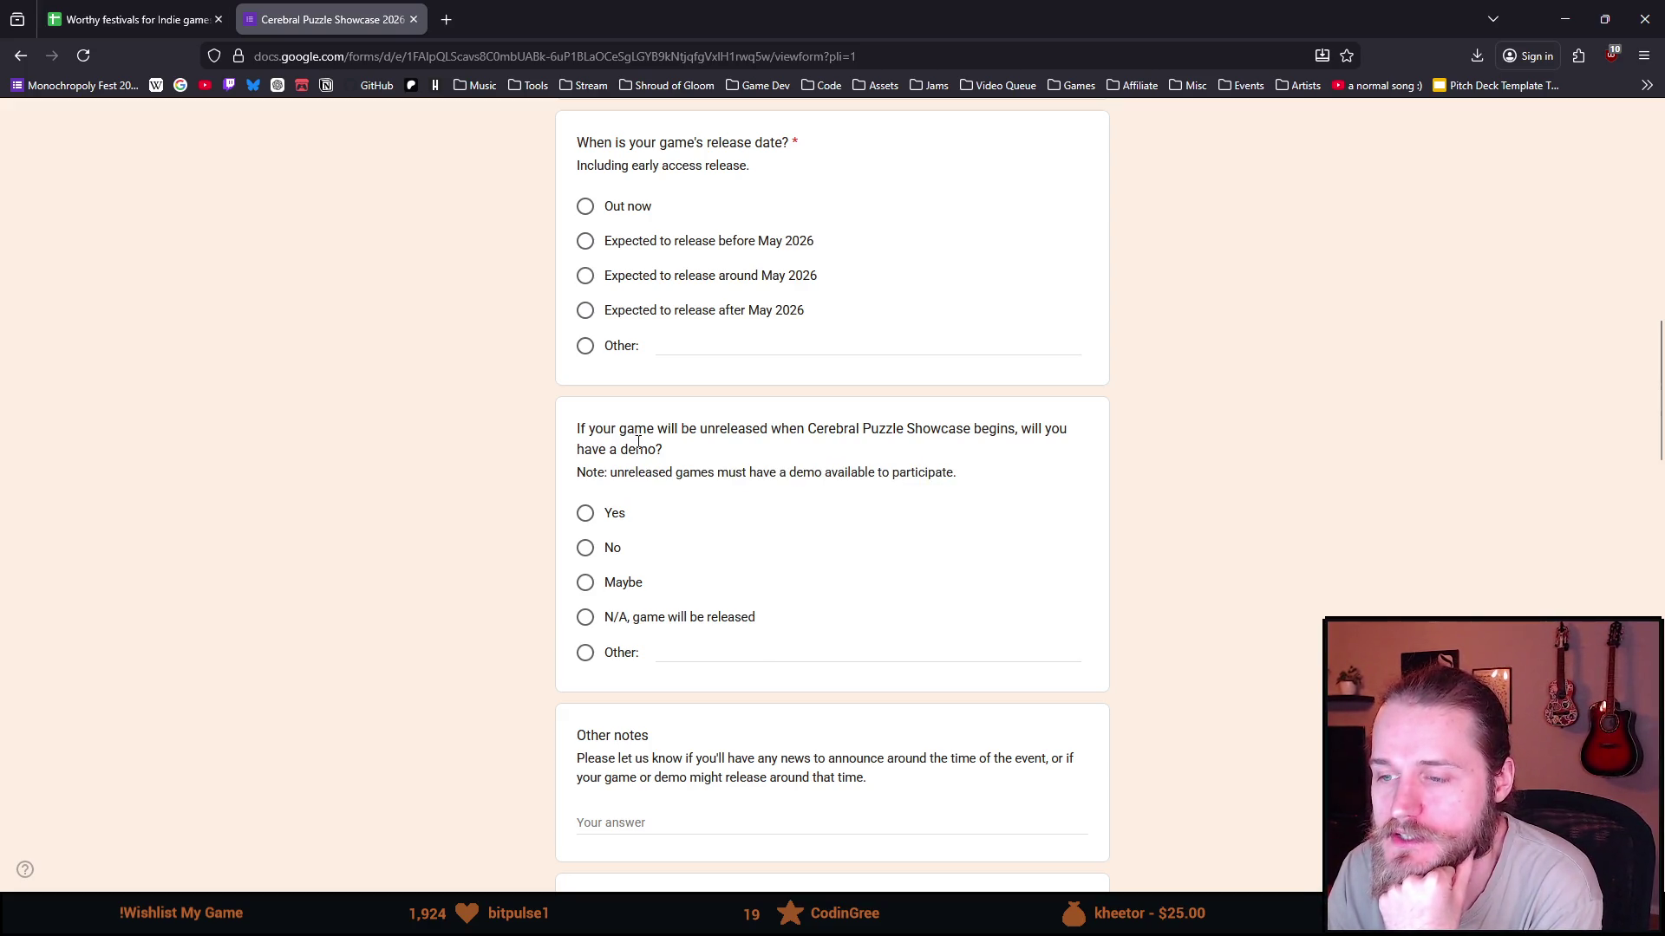
pyautogui.scroll(-3, 399, 454)
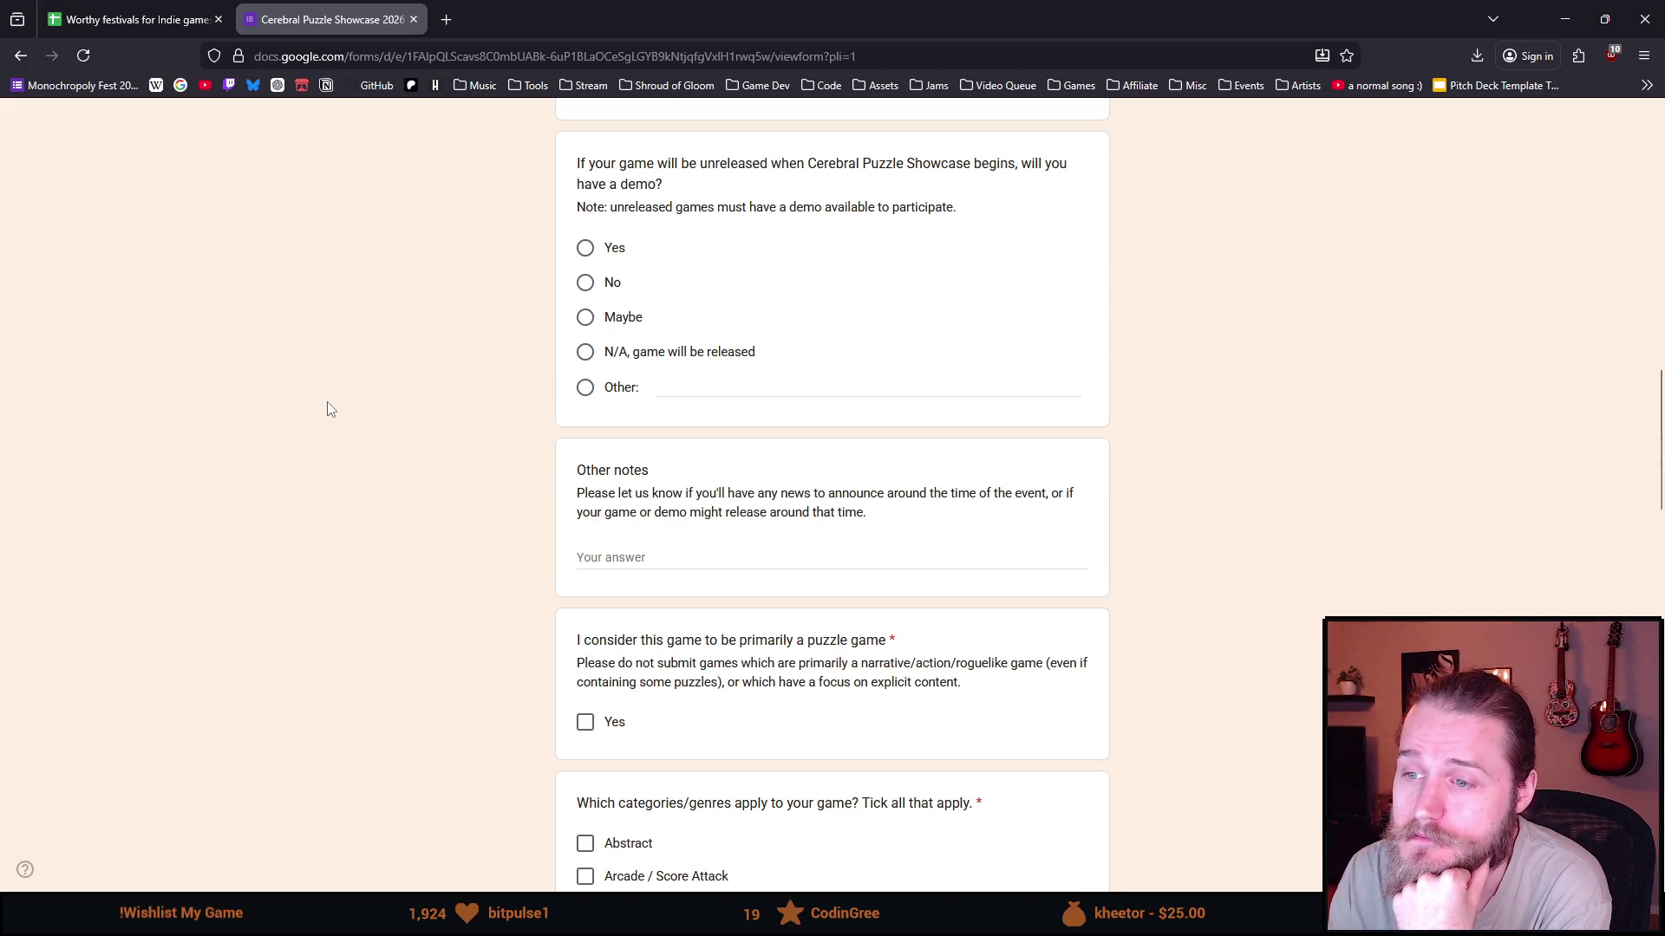
pyautogui.scroll(-2, 330, 409)
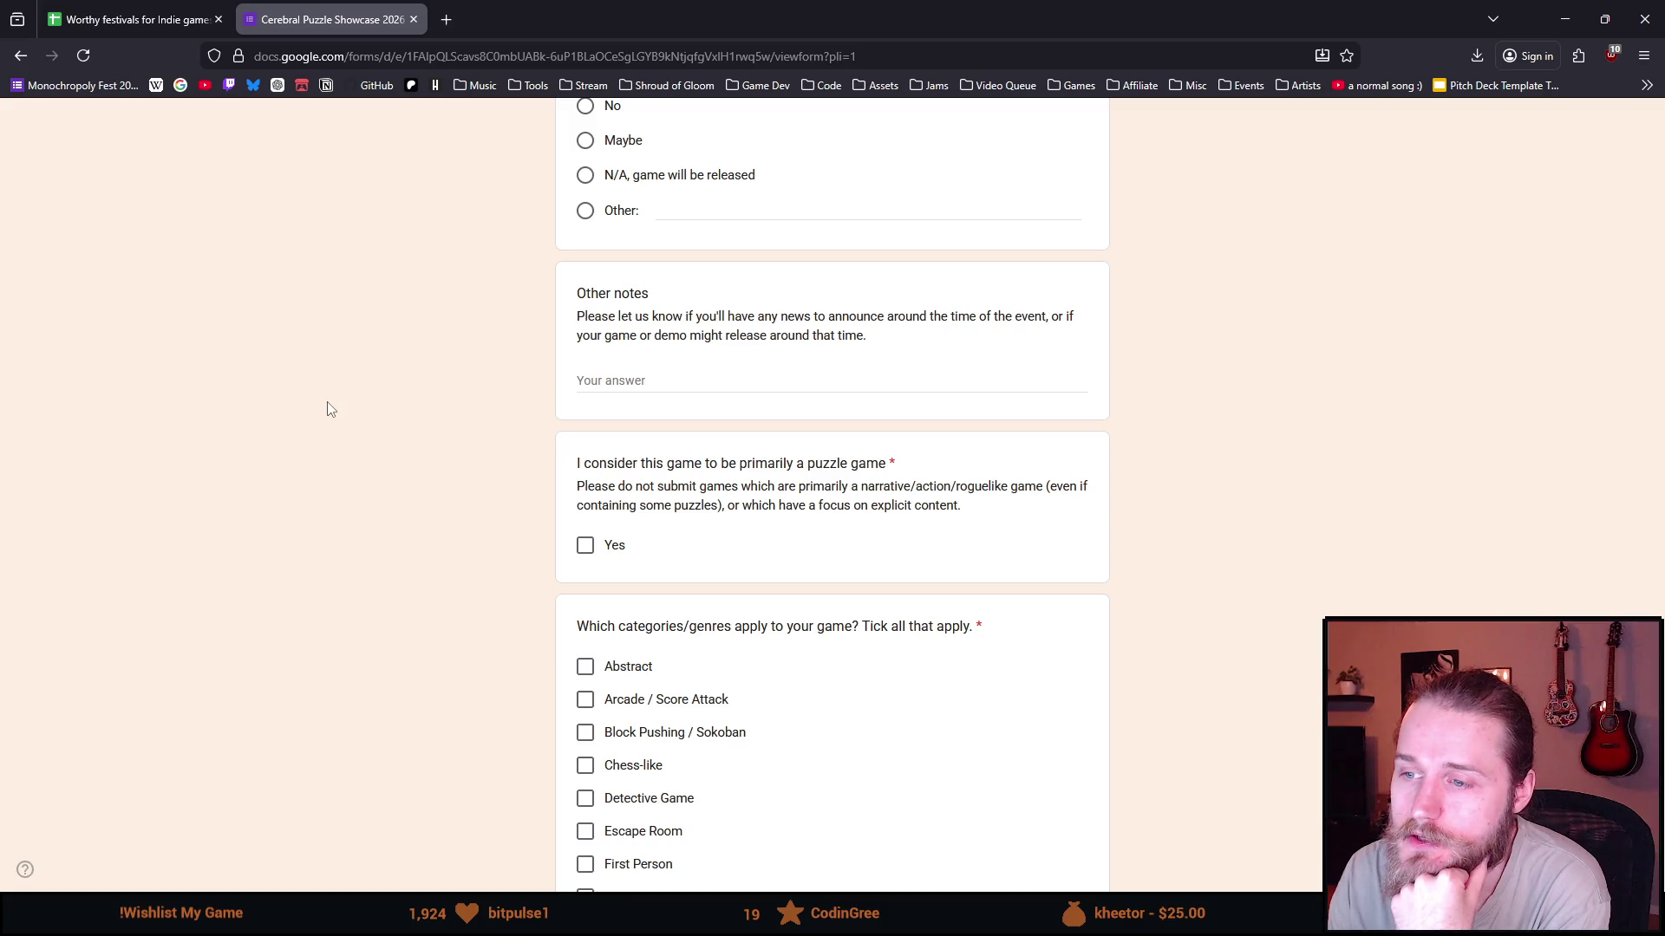
pyautogui.moveTo(683, 463); pyautogui.dragTo(878, 466)
pyautogui.click(892, 466)
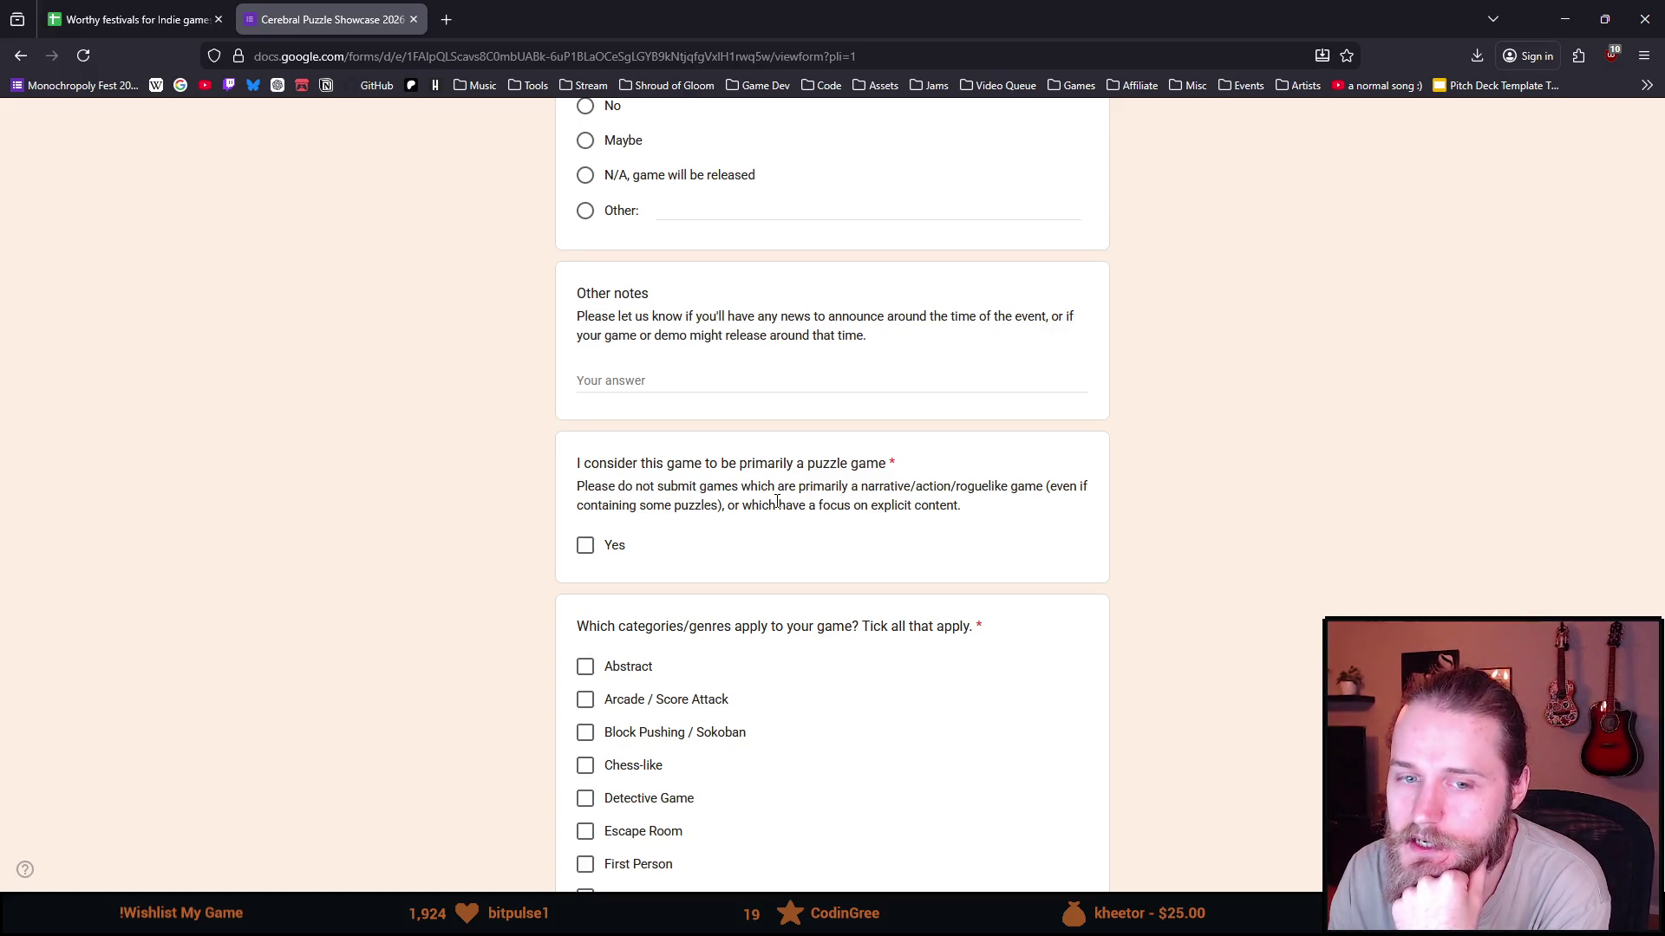
pyautogui.moveTo(963, 506); pyautogui.dragTo(581, 486)
pyautogui.click(475, 476)
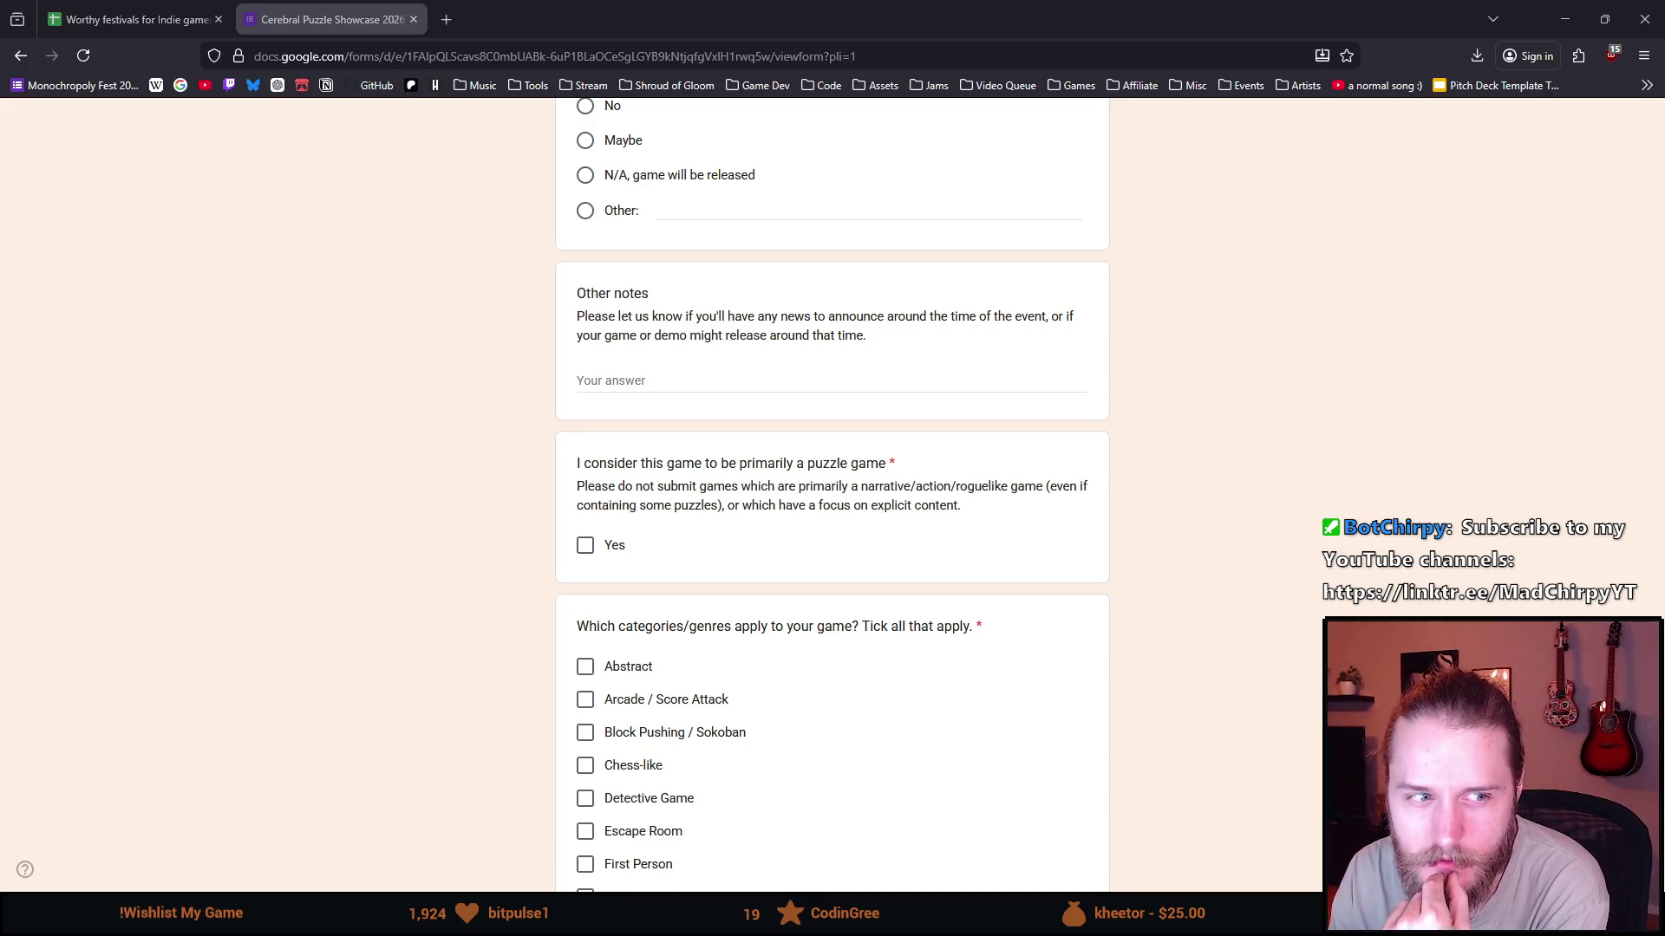
pyautogui.moveTo(607, 463)
pyautogui.mouseDown()
pyautogui.moveTo(906, 602)
pyautogui.moveTo(908, 626)
pyautogui.mouseUp()
pyautogui.click(352, 539)
pyautogui.scroll(-3, 352, 455)
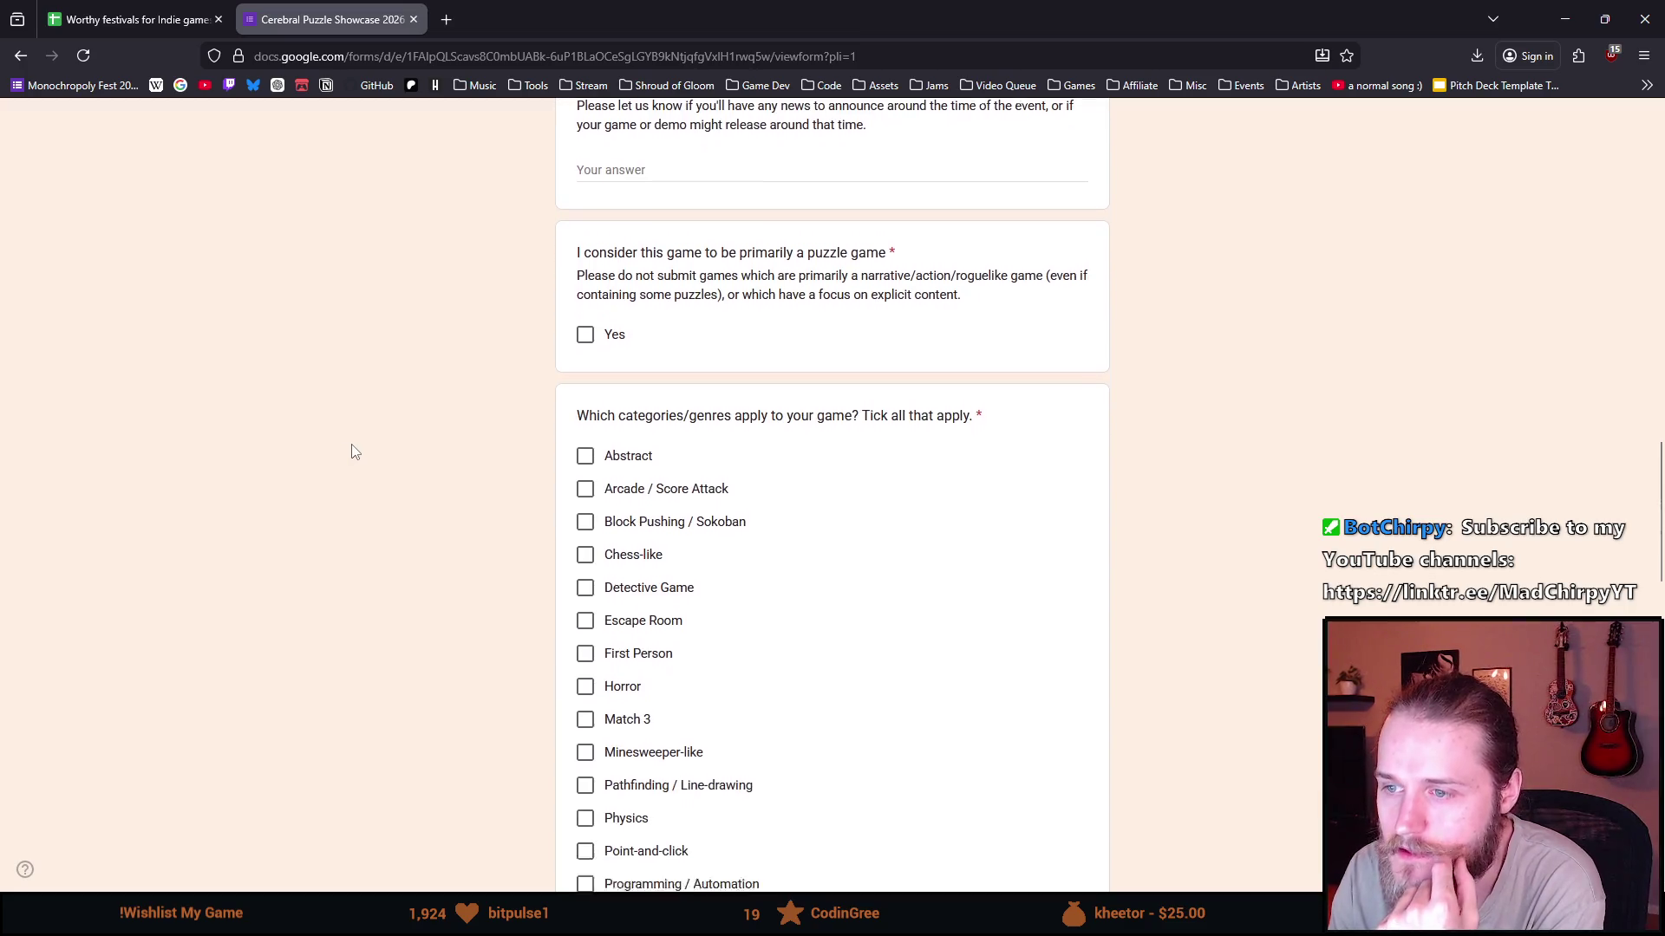
pyautogui.scroll(-3, 351, 451)
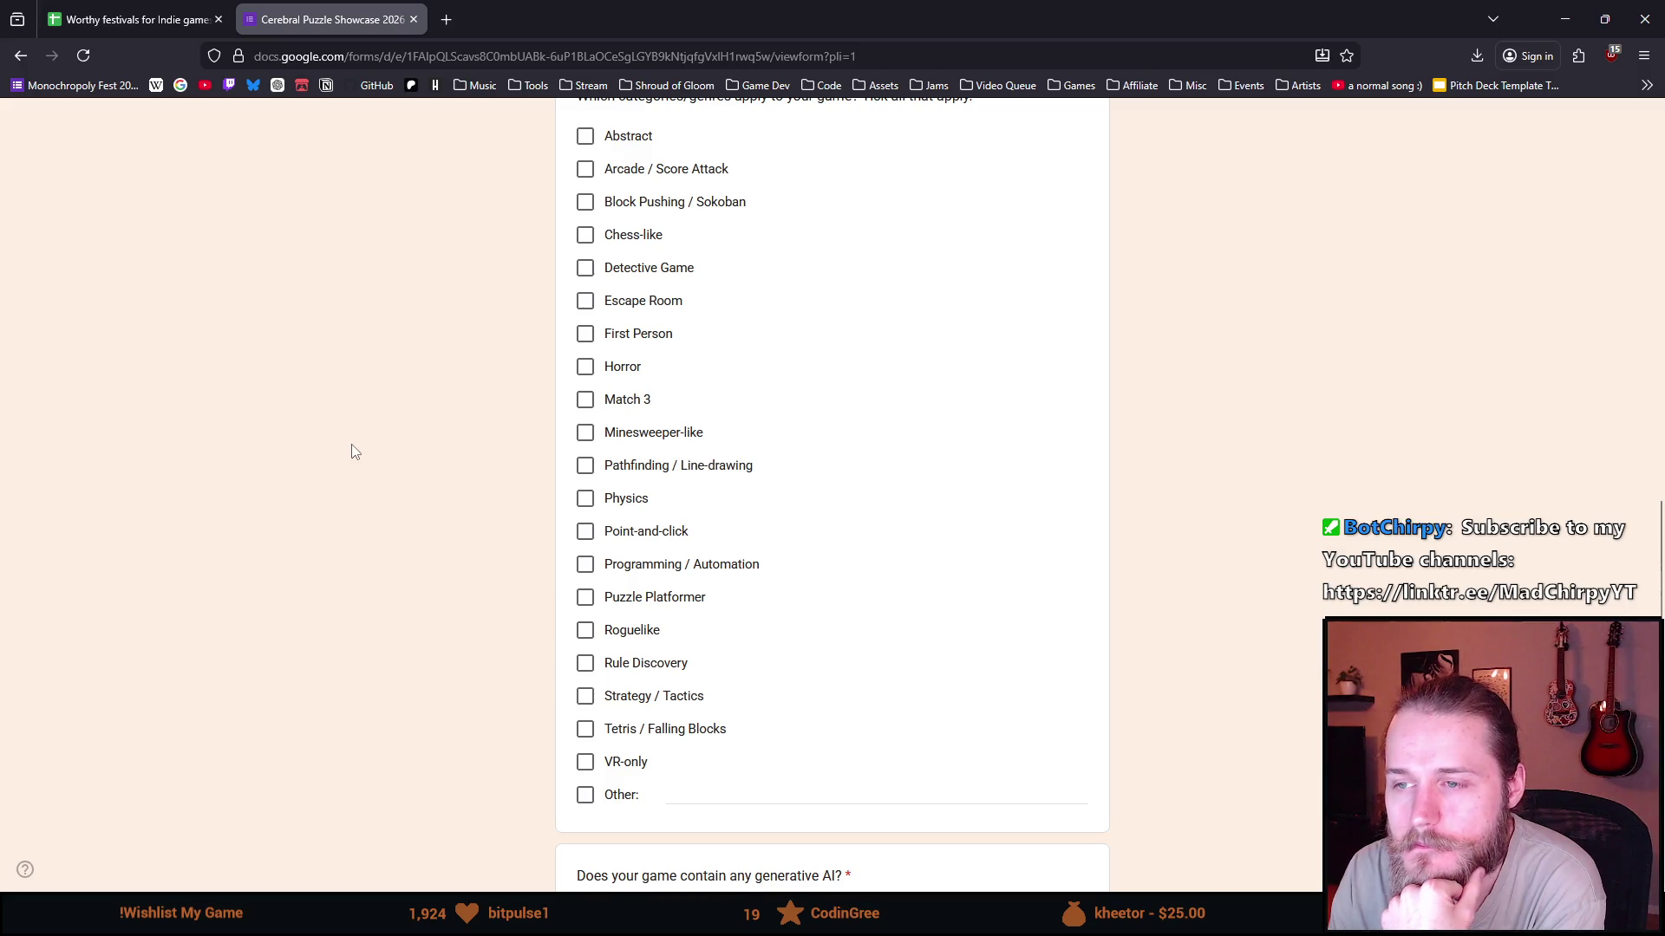
pyautogui.scroll(-5, 351, 451)
pyautogui.scroll(-3, 353, 452)
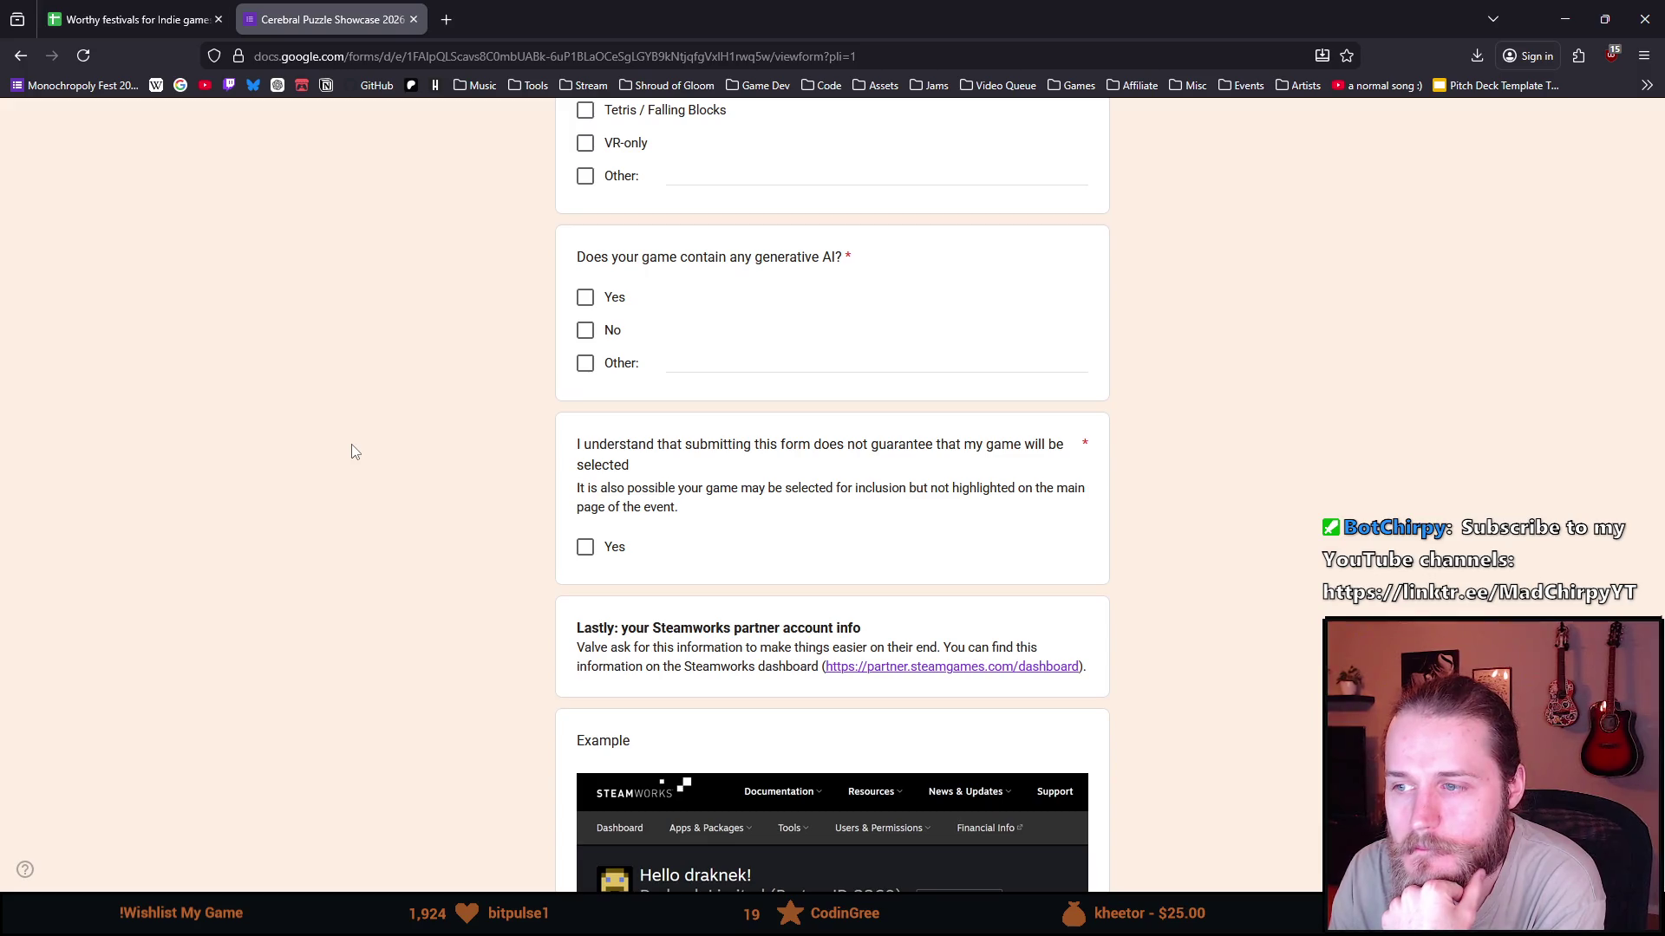
pyautogui.scroll(-2, 351, 451)
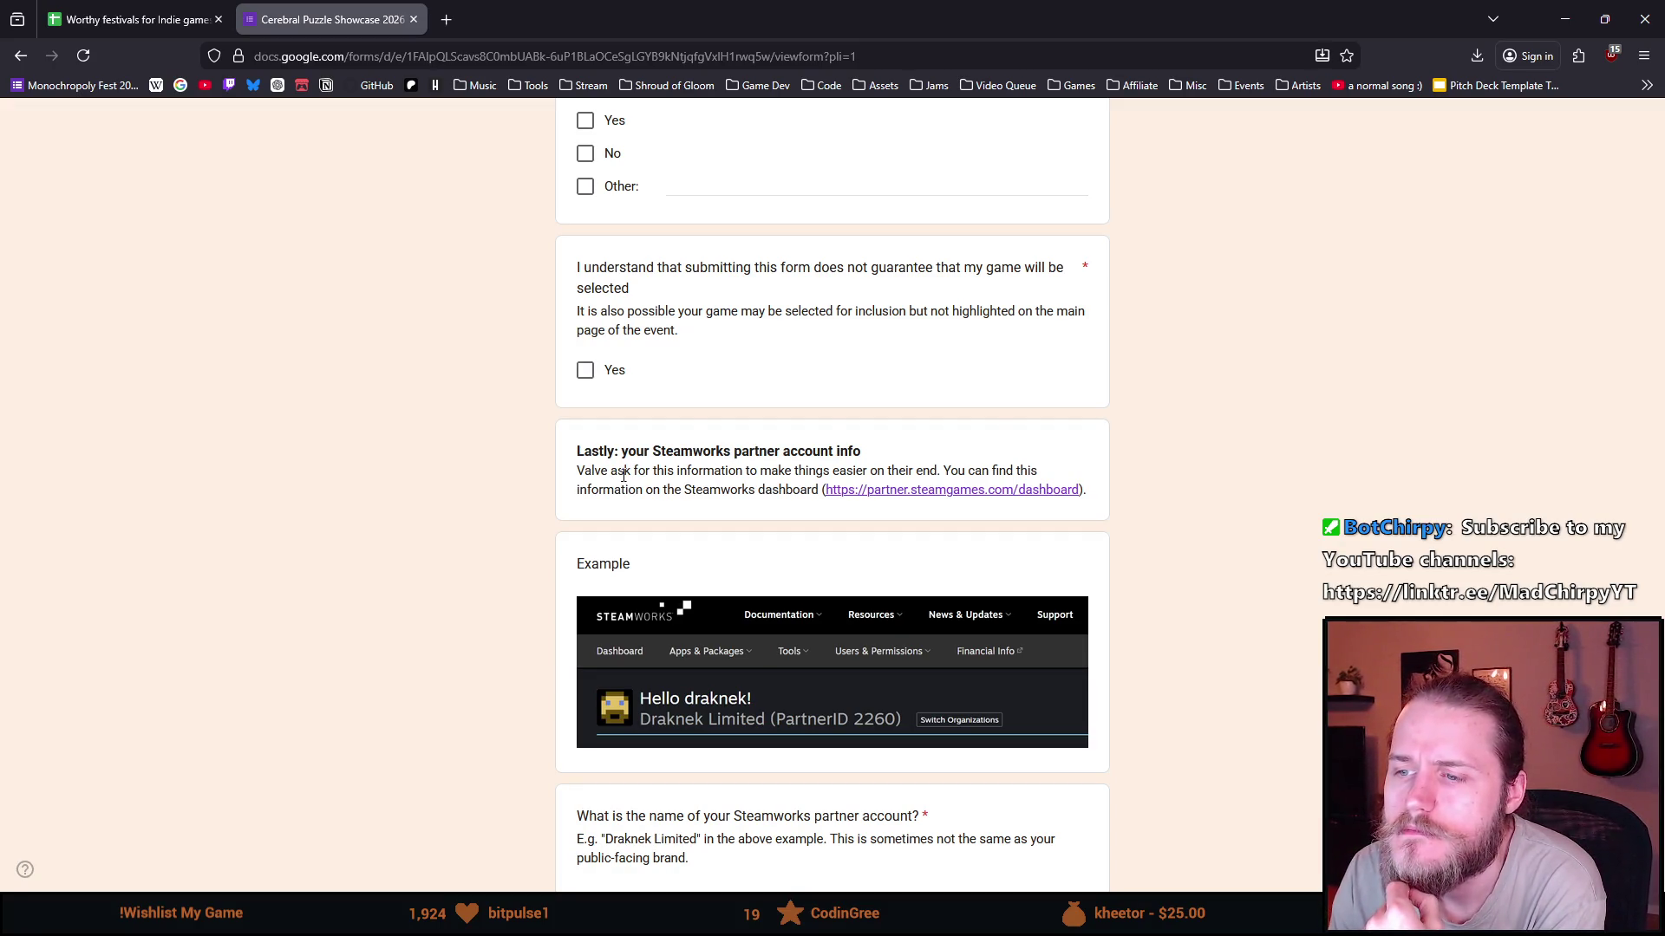
pyautogui.scroll(-1, 527, 468)
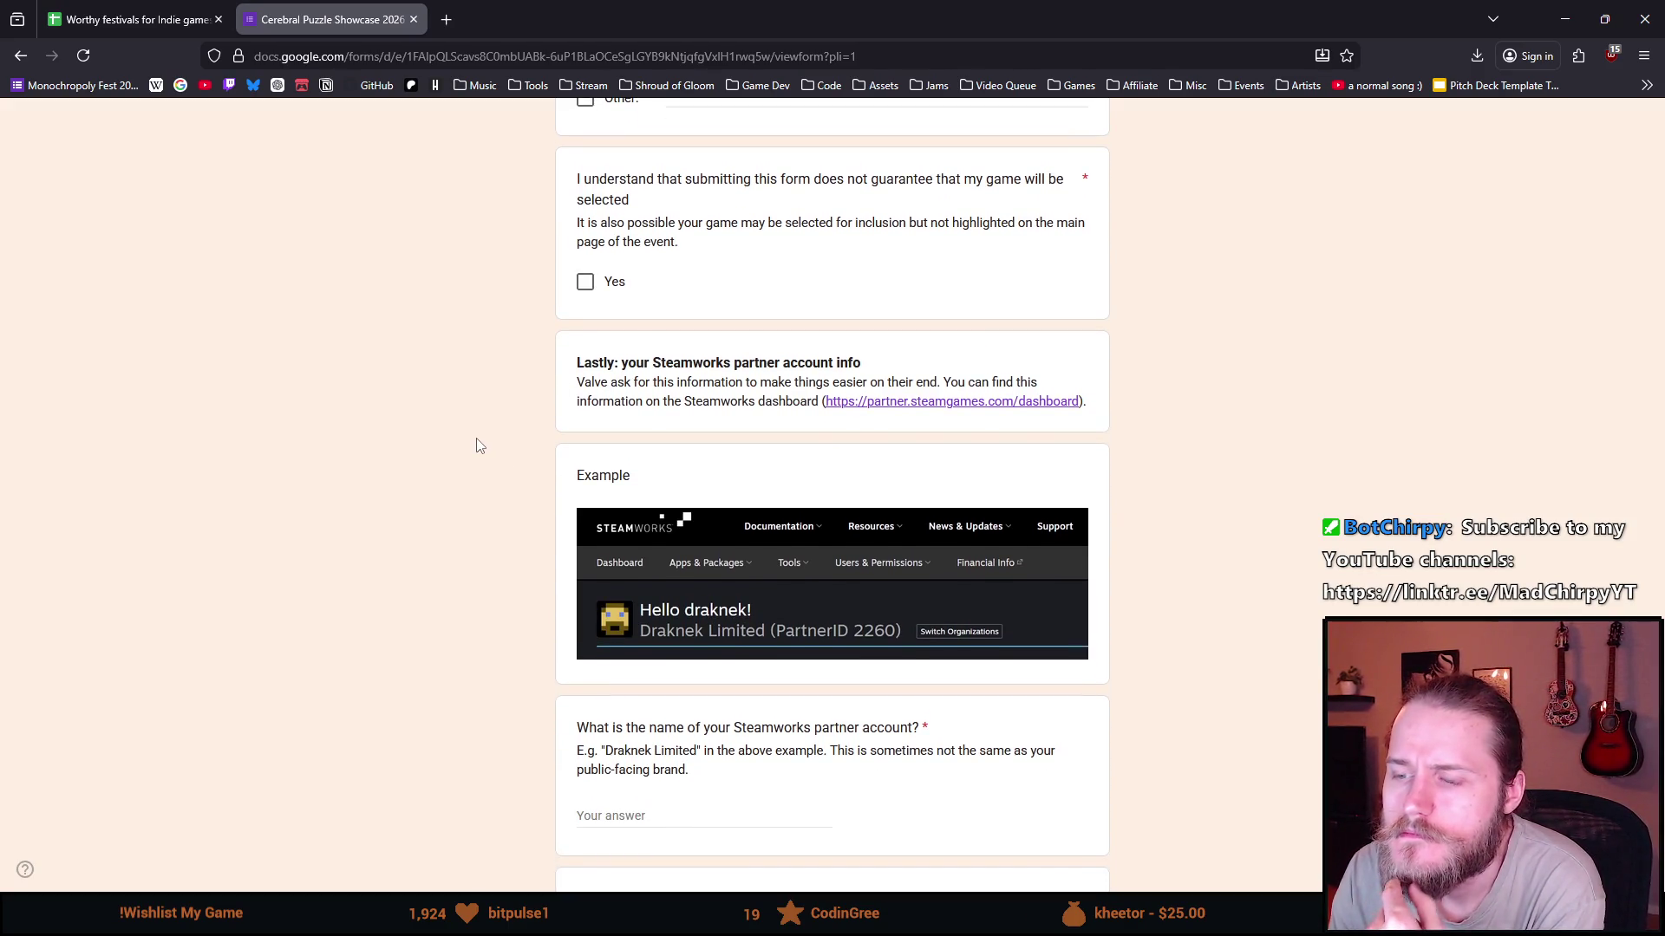
pyautogui.scroll(-1, 469, 446)
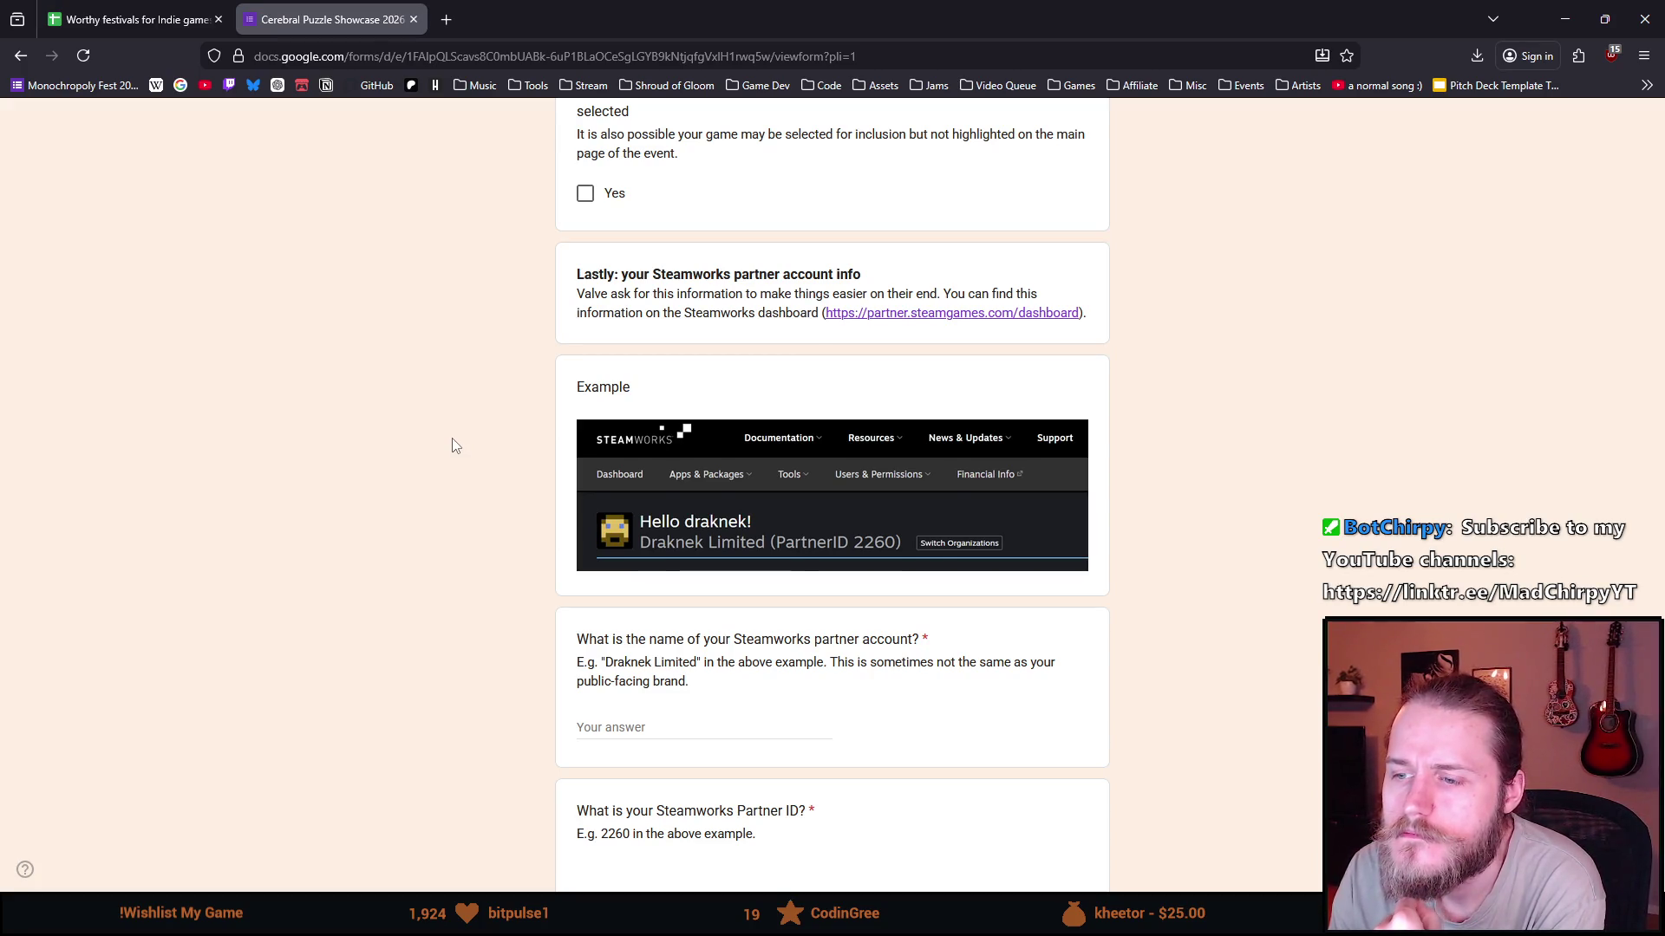
pyautogui.scroll(-1, 450, 446)
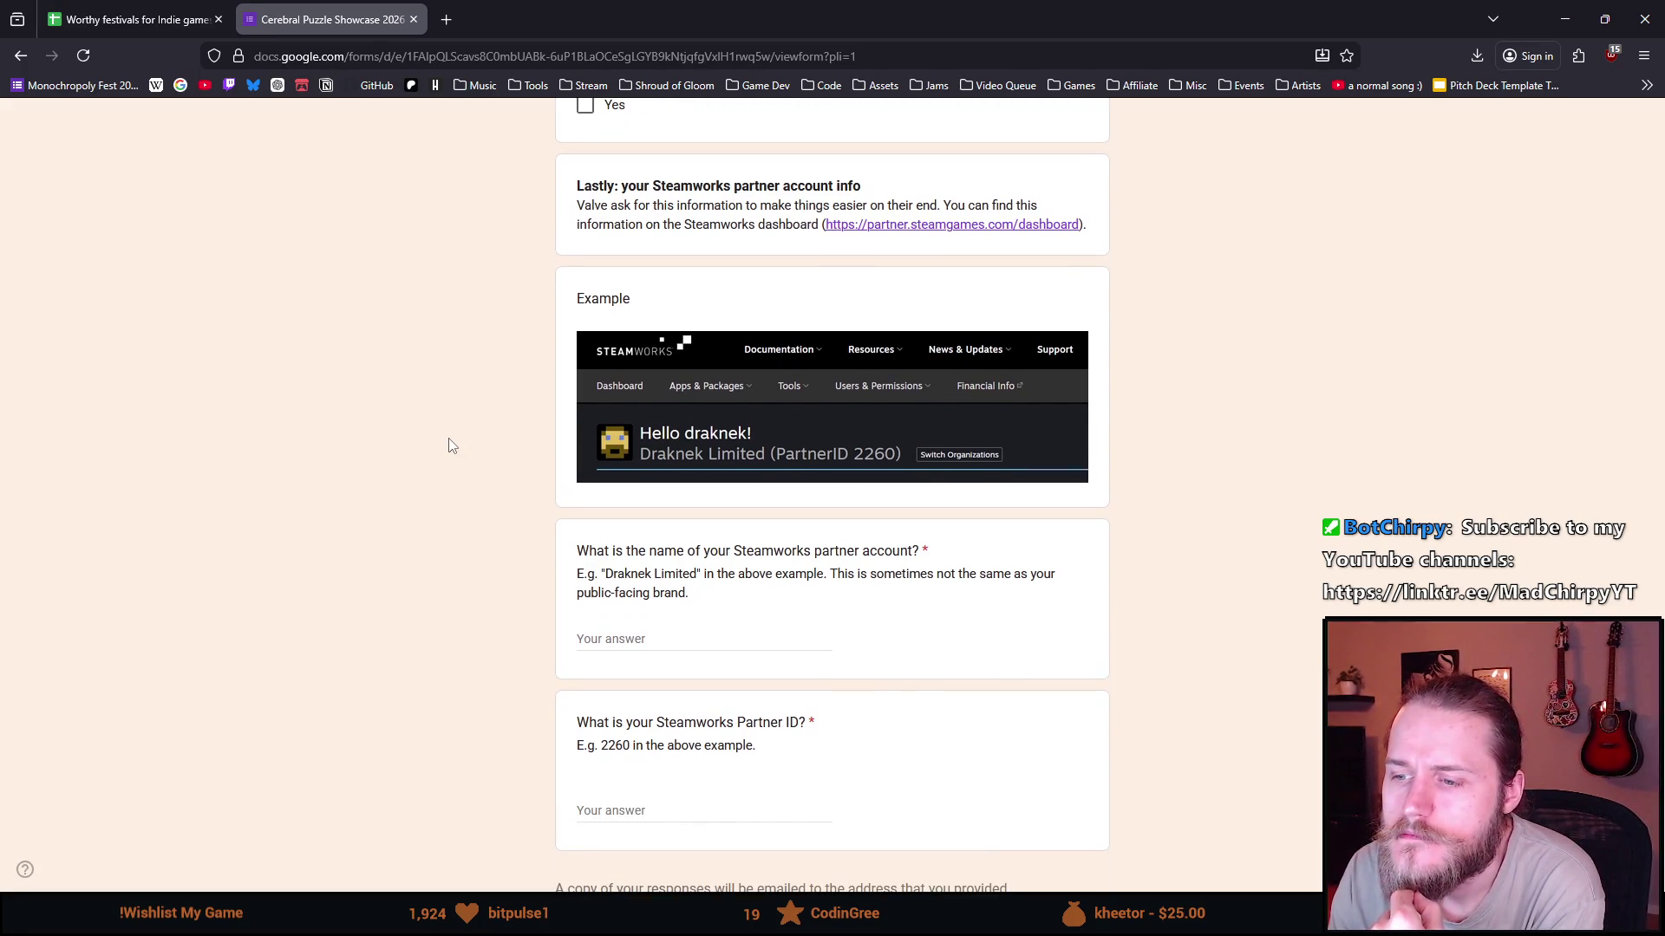
pyautogui.scroll(-2, 450, 446)
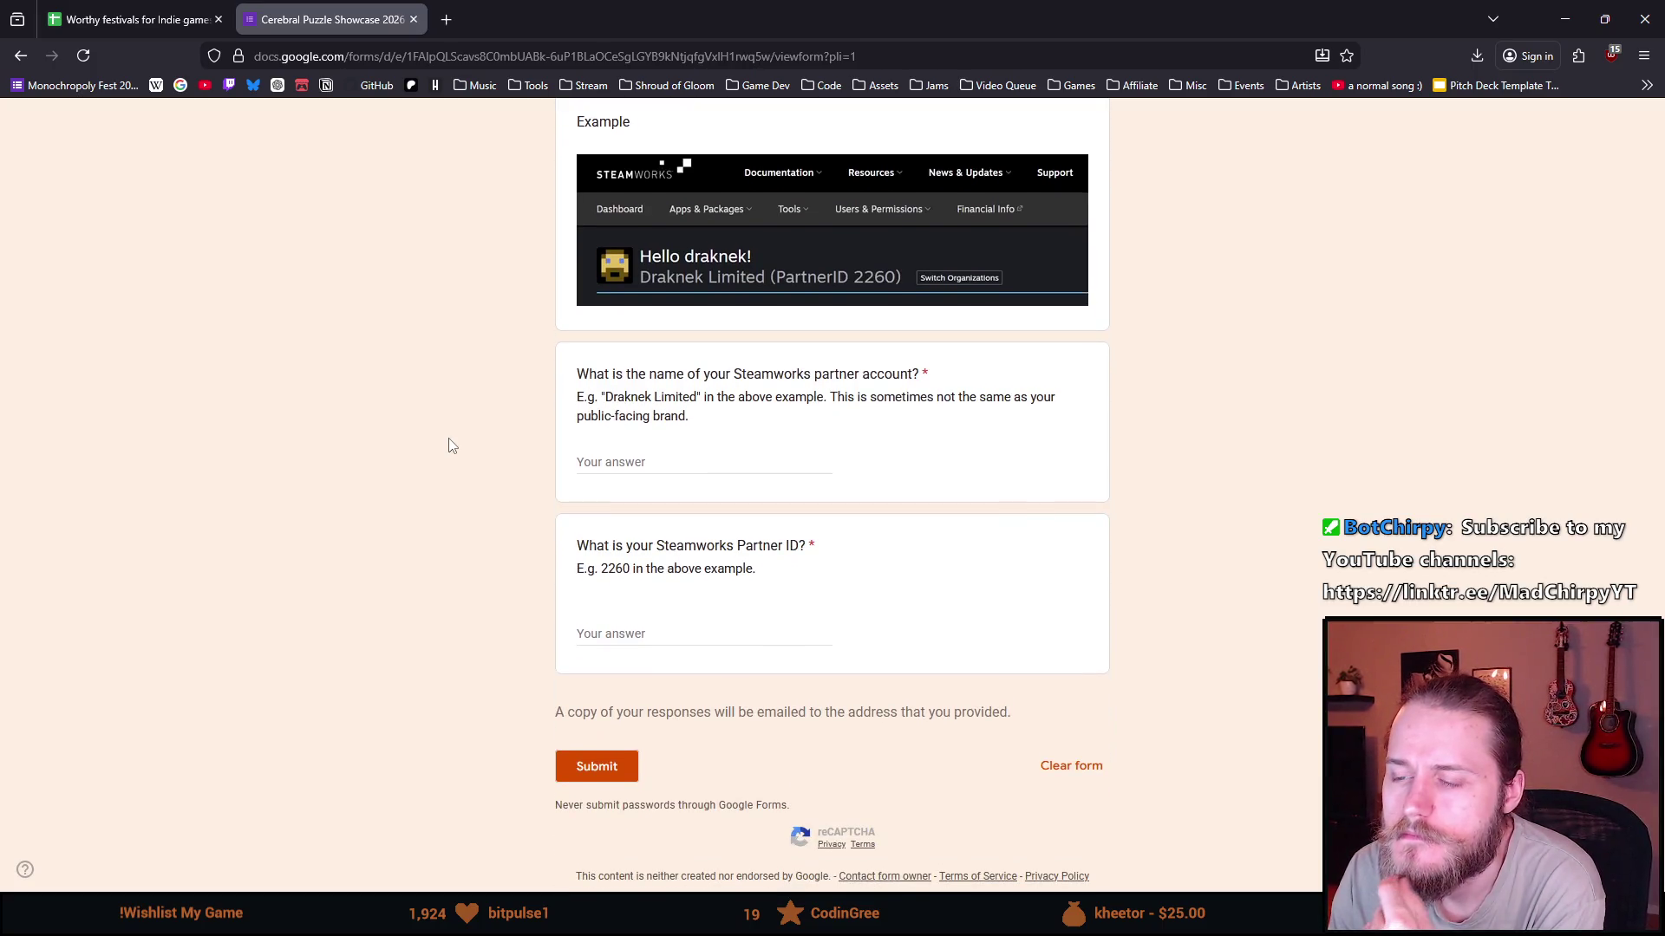
pyautogui.scroll(11, 419, 458)
pyautogui.scroll(12, 412, 462)
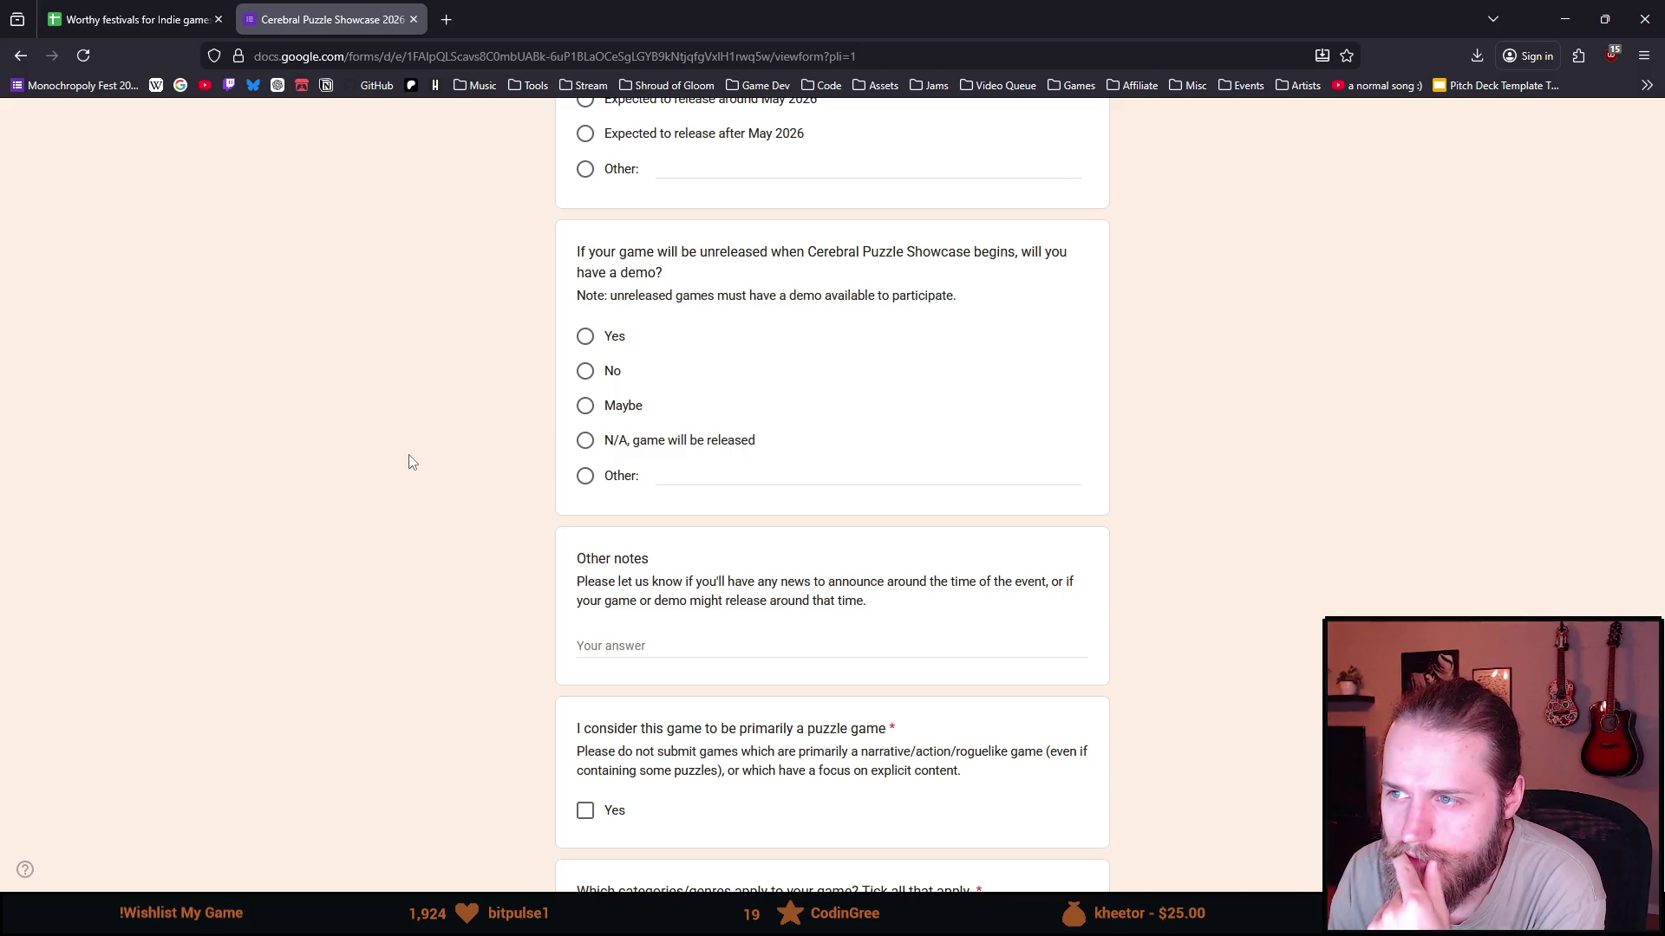
pyautogui.scroll(7, 412, 462)
pyautogui.moveTo(771, 457); pyautogui.dragTo(490, 371)
pyautogui.click(676, 460)
pyautogui.moveTo(676, 460); pyautogui.dragTo(528, 342)
pyautogui.click(662, 468)
pyautogui.moveTo(664, 468); pyautogui.dragTo(503, 392)
pyautogui.click(670, 454)
pyautogui.moveTo(669, 455); pyautogui.dragTo(565, 395)
pyautogui.click(713, 444)
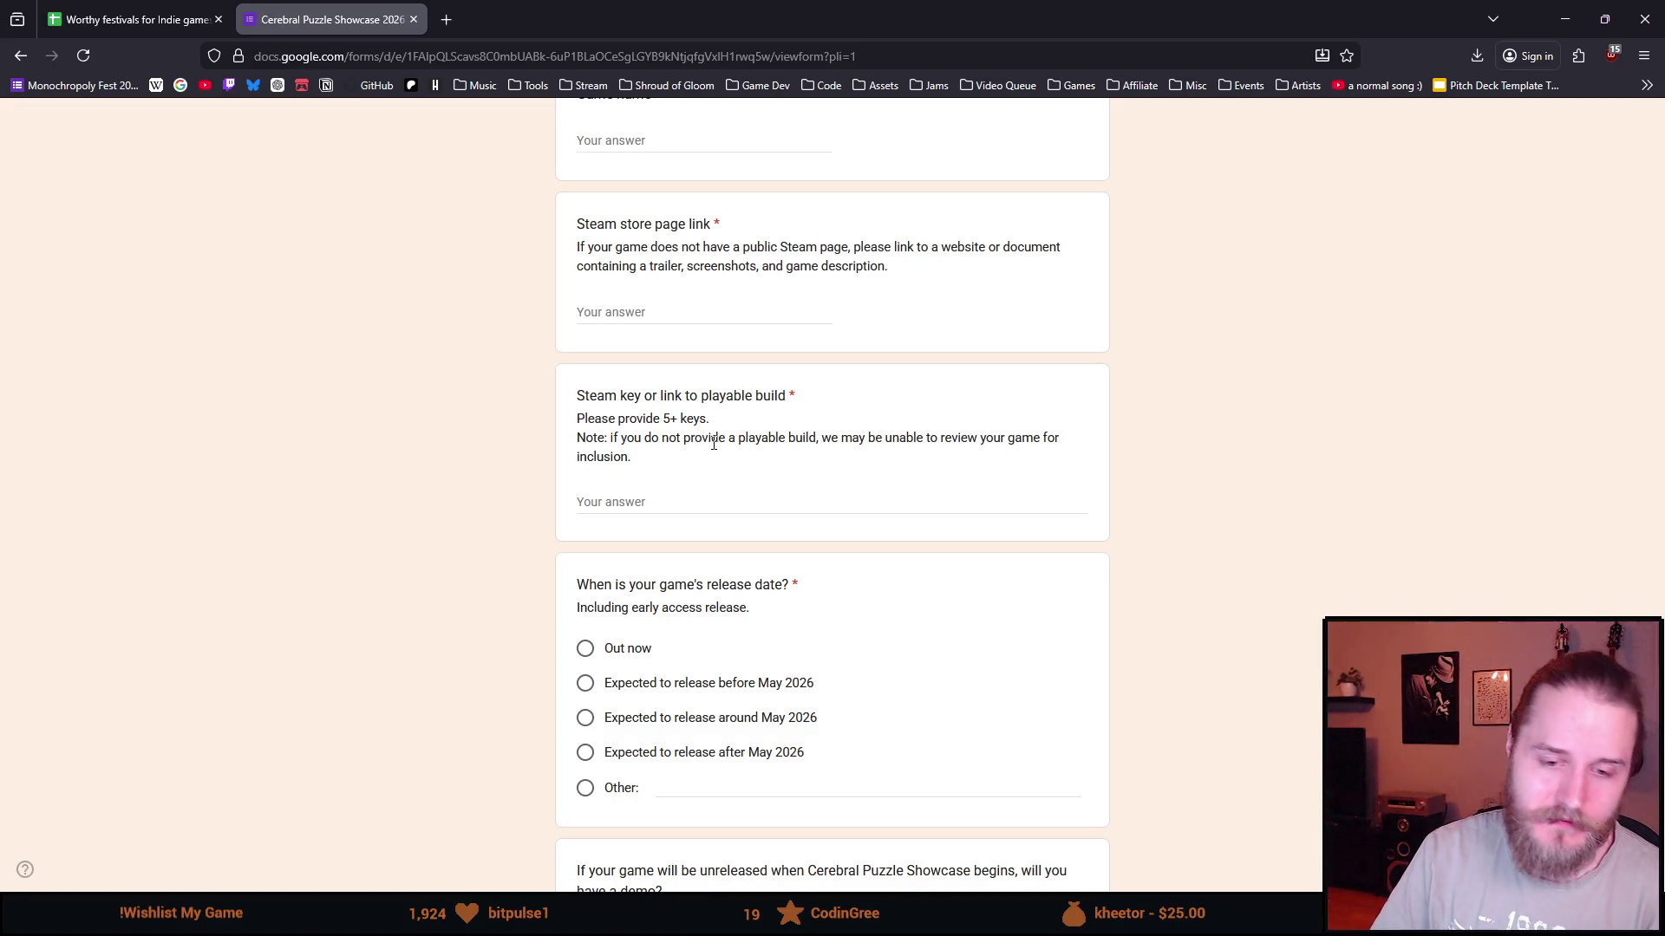
pyautogui.hotkey('alt', 'Tab')
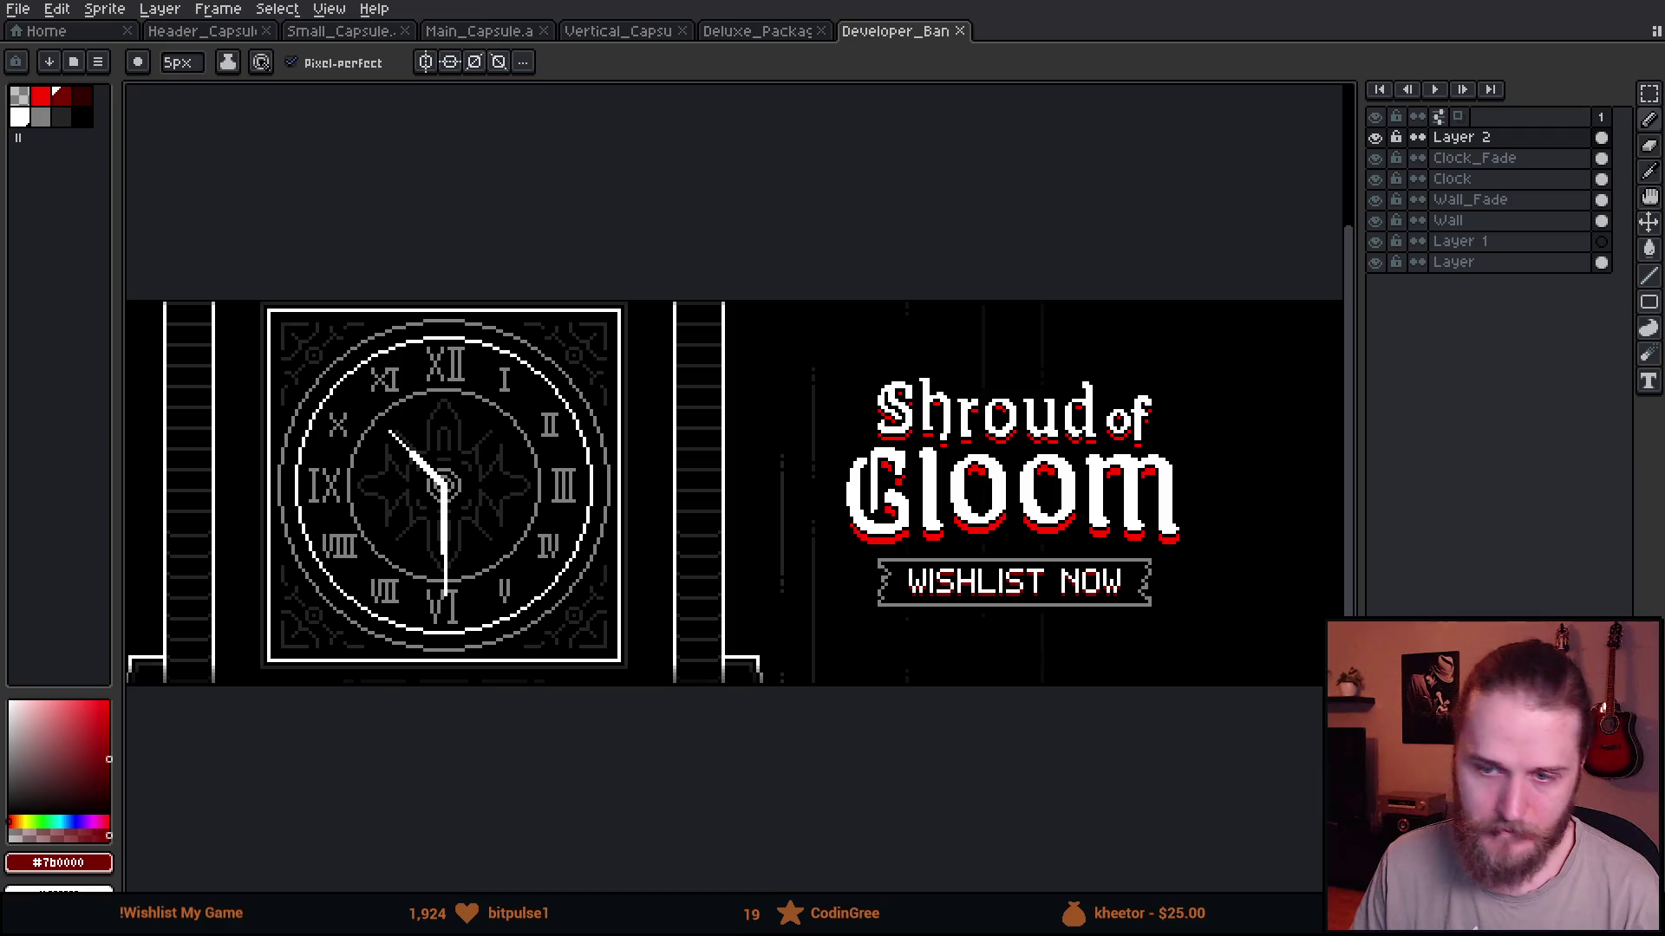
# - Switch from Aseprite to the shroud_of_gloom project in Unity
pyautogui.hotkey('alt', 'Tab')
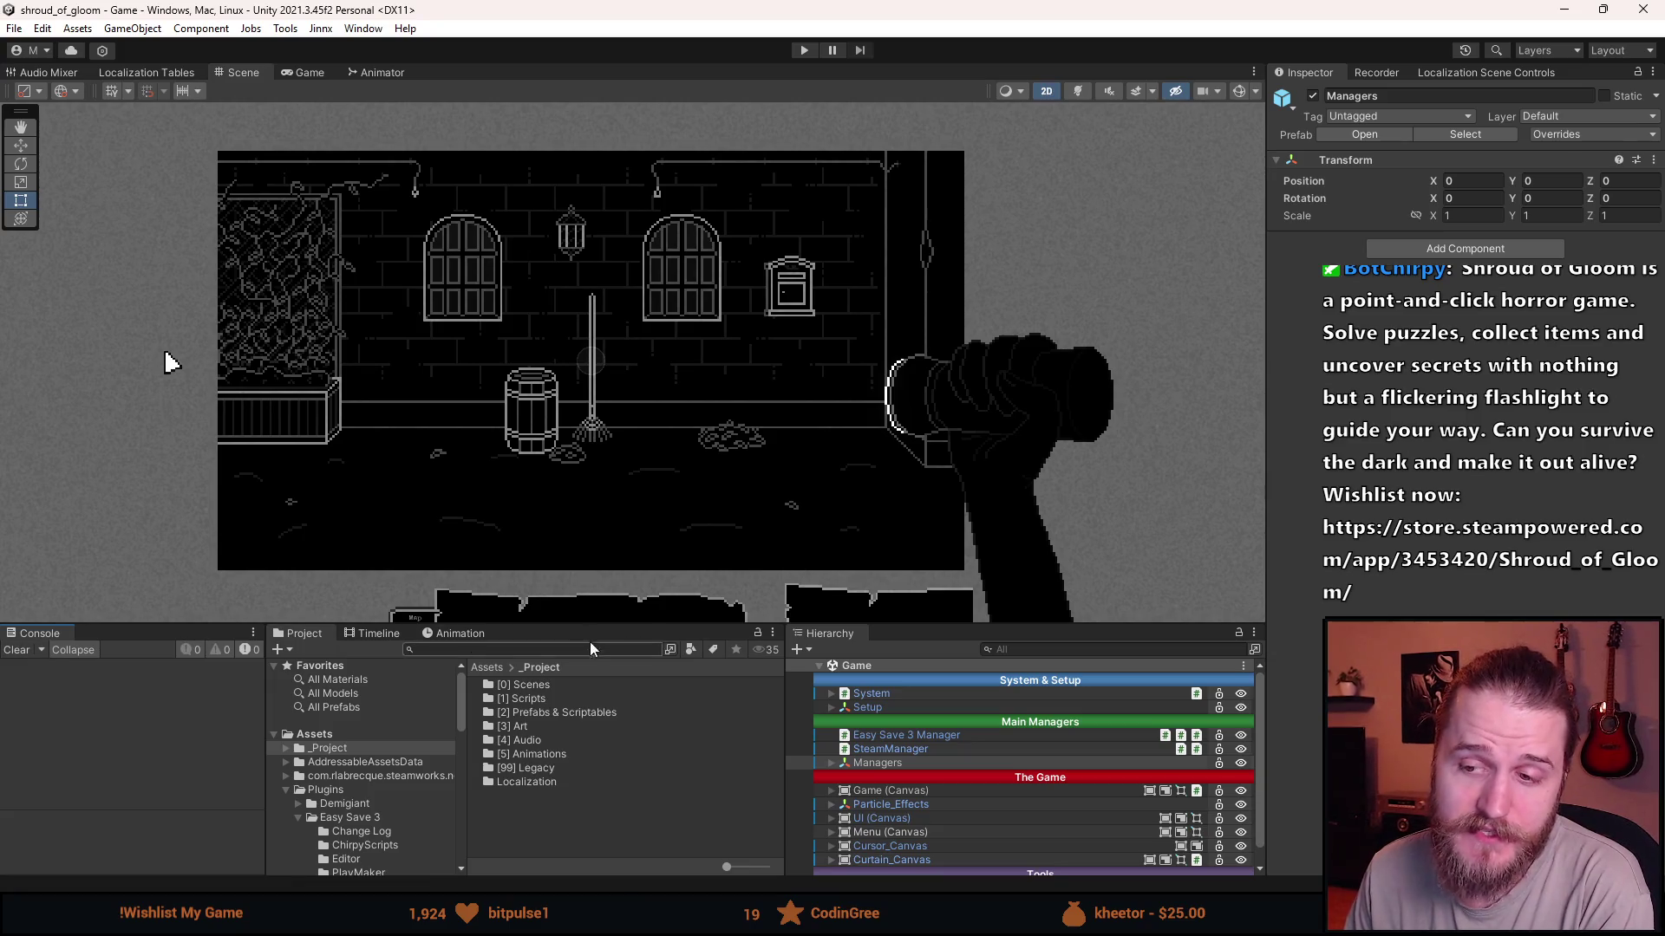
# - Enlarge the Scene view and zoom and pan to frame the brick room with windows, lantern and barrel
pyautogui.moveTo(581, 623); pyautogui.dragTo(581, 712)
pyautogui.scroll(1, 429, 467)
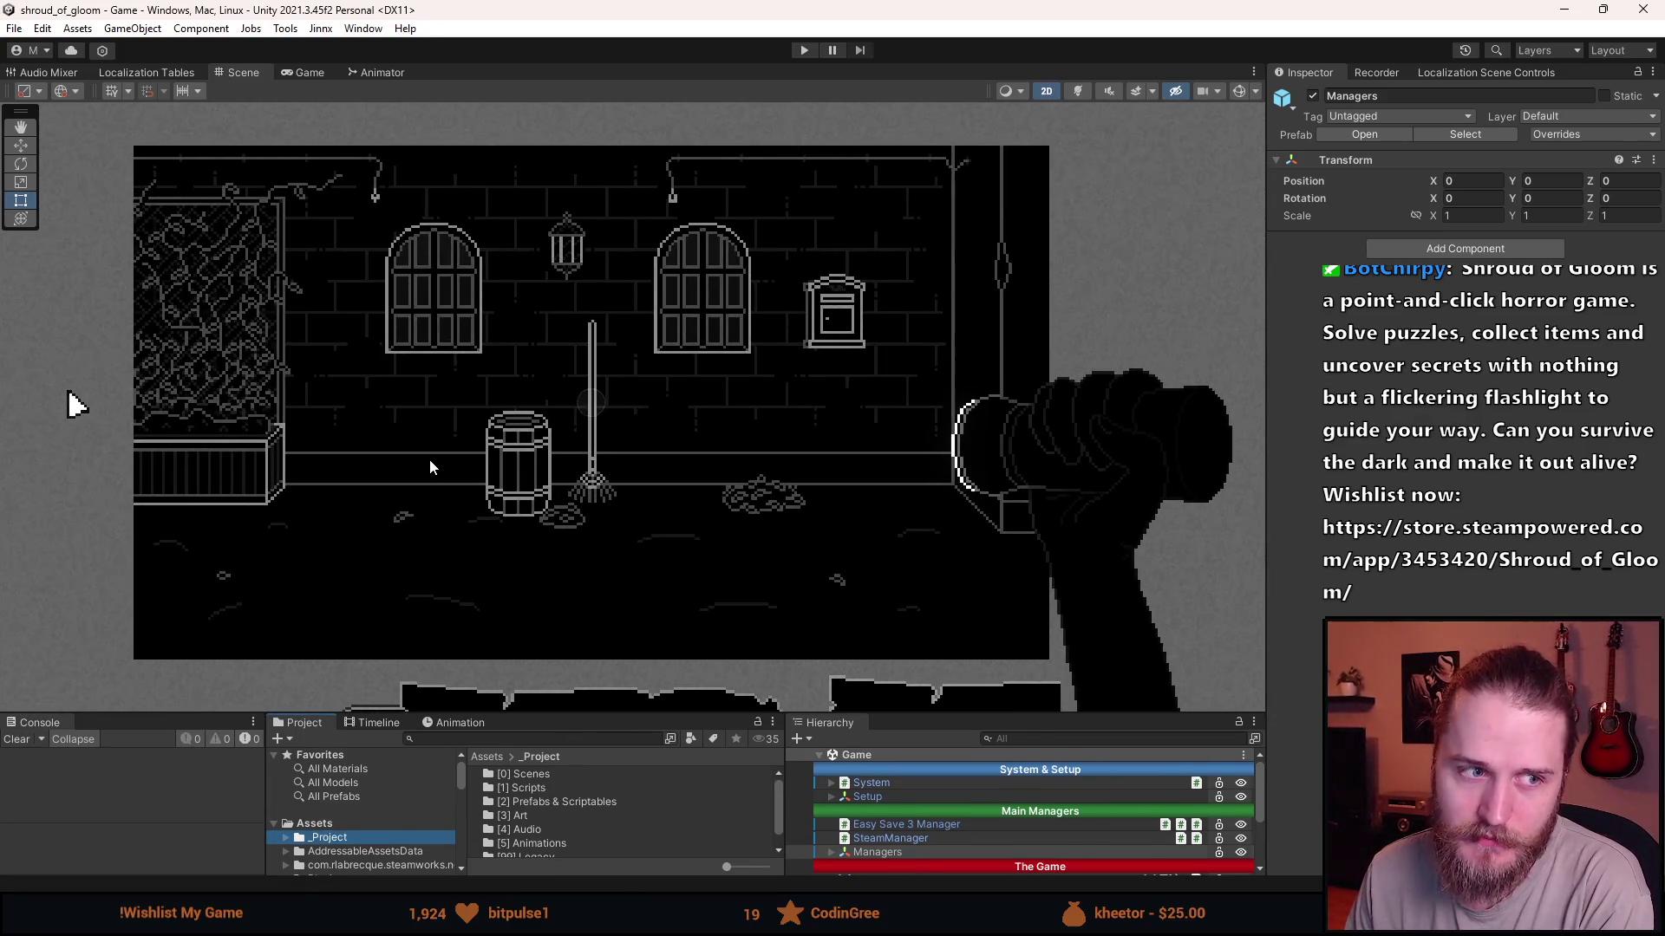
pyautogui.scroll(1, 335, 510)
pyautogui.moveTo(335, 510); pyautogui.dragTo(400, 524)
pyautogui.scroll(1, 401, 525)
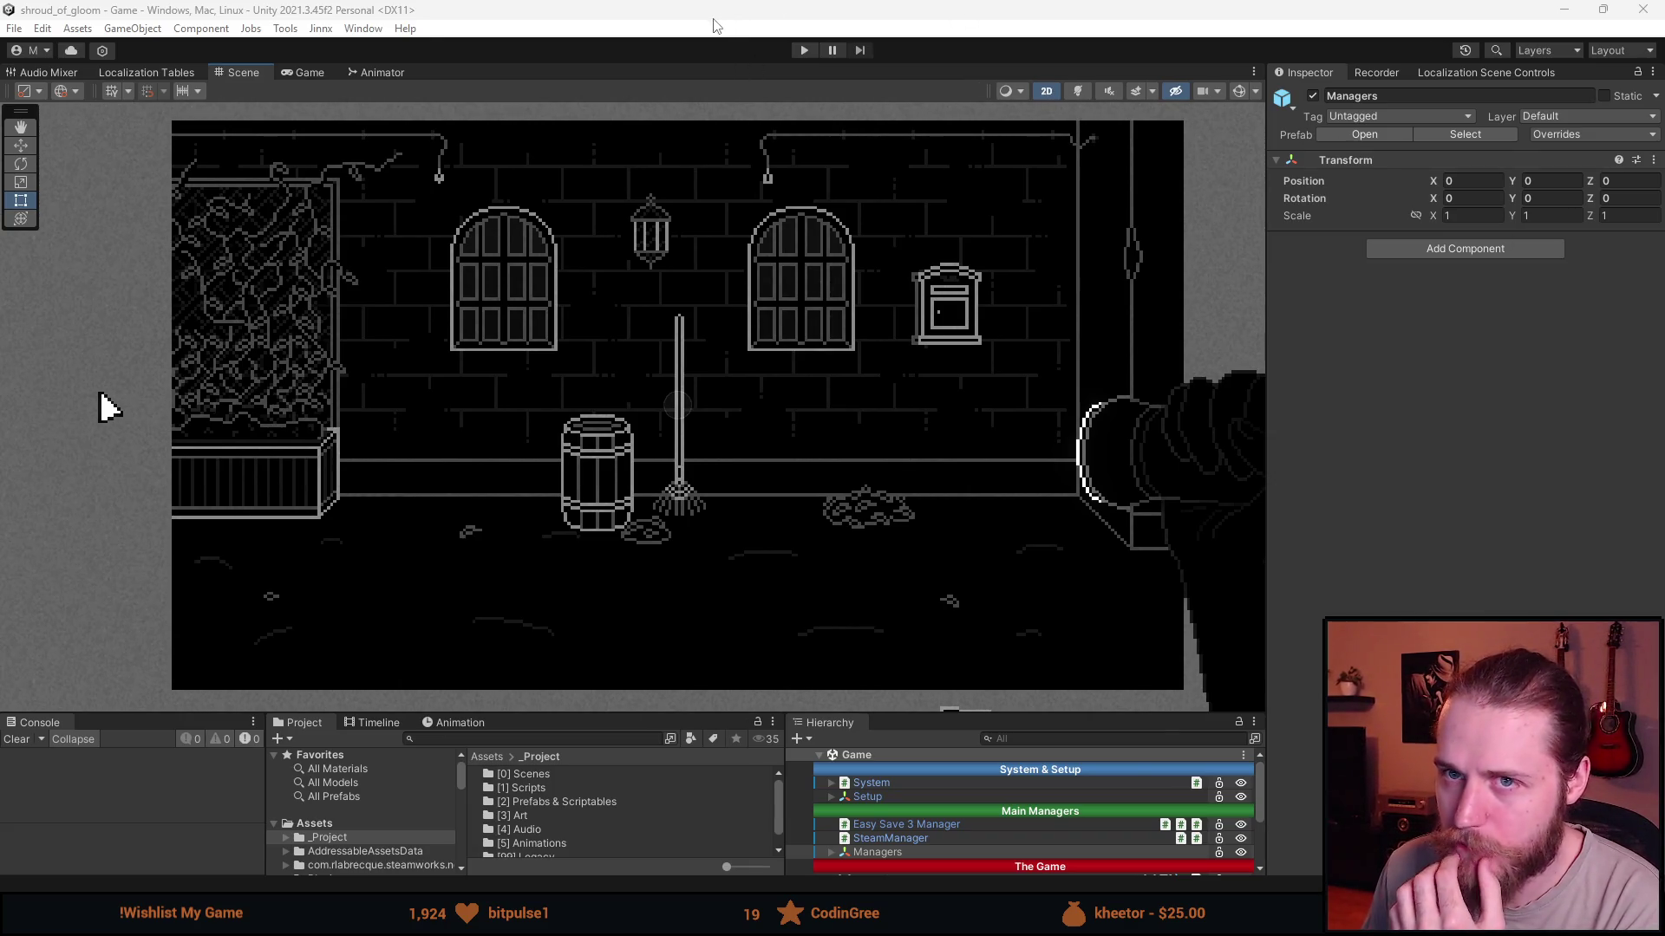
# - Raise the Project/Hierarchy divider for a taller bottom area and nudge the room view slightly left
pyautogui.moveTo(713, 189); pyautogui.dragTo(699, 193)
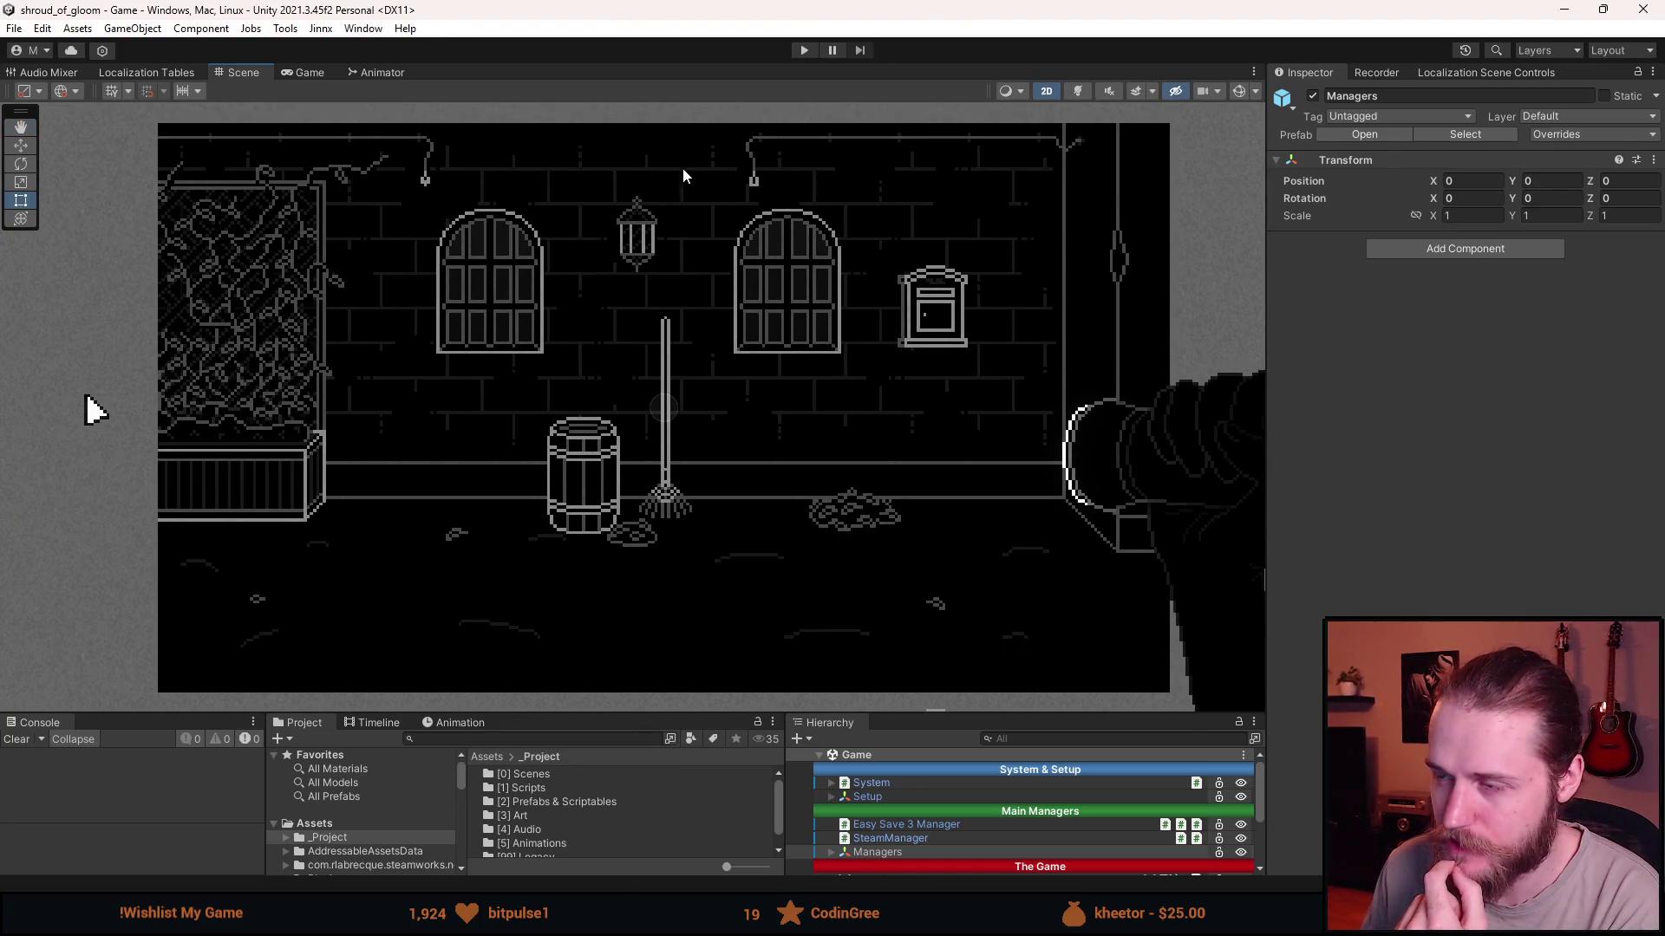
pyautogui.moveTo(518, 713); pyautogui.dragTo(514, 677)
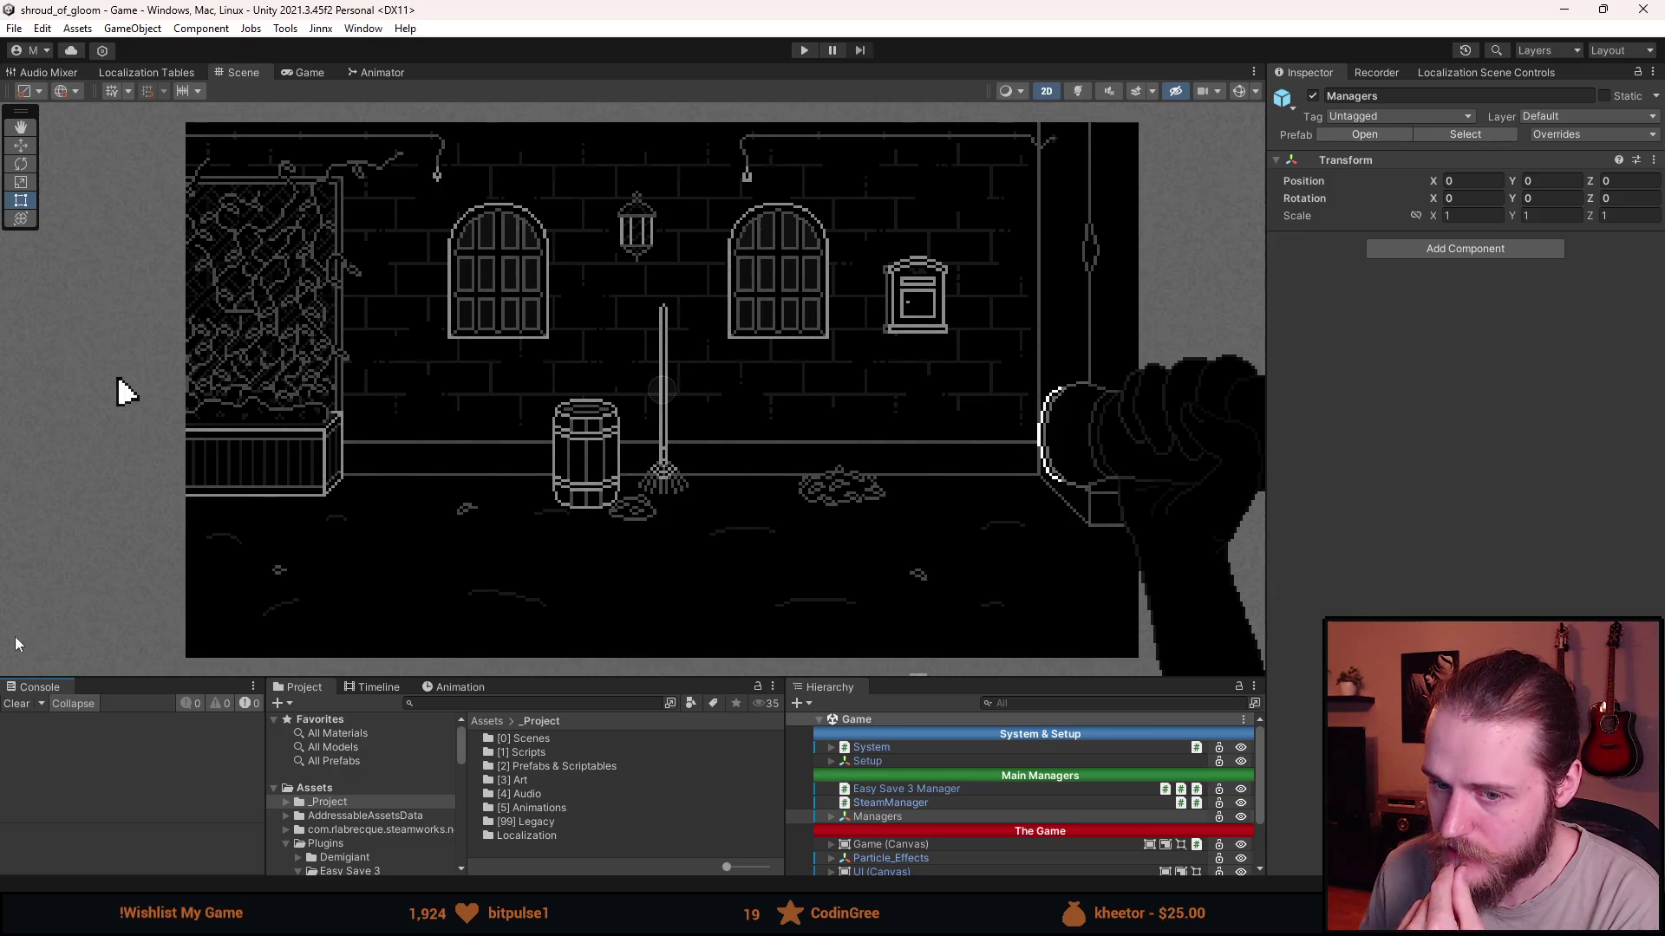
pyautogui.moveTo(548, 674); pyautogui.dragTo(548, 648)
pyautogui.press('q')
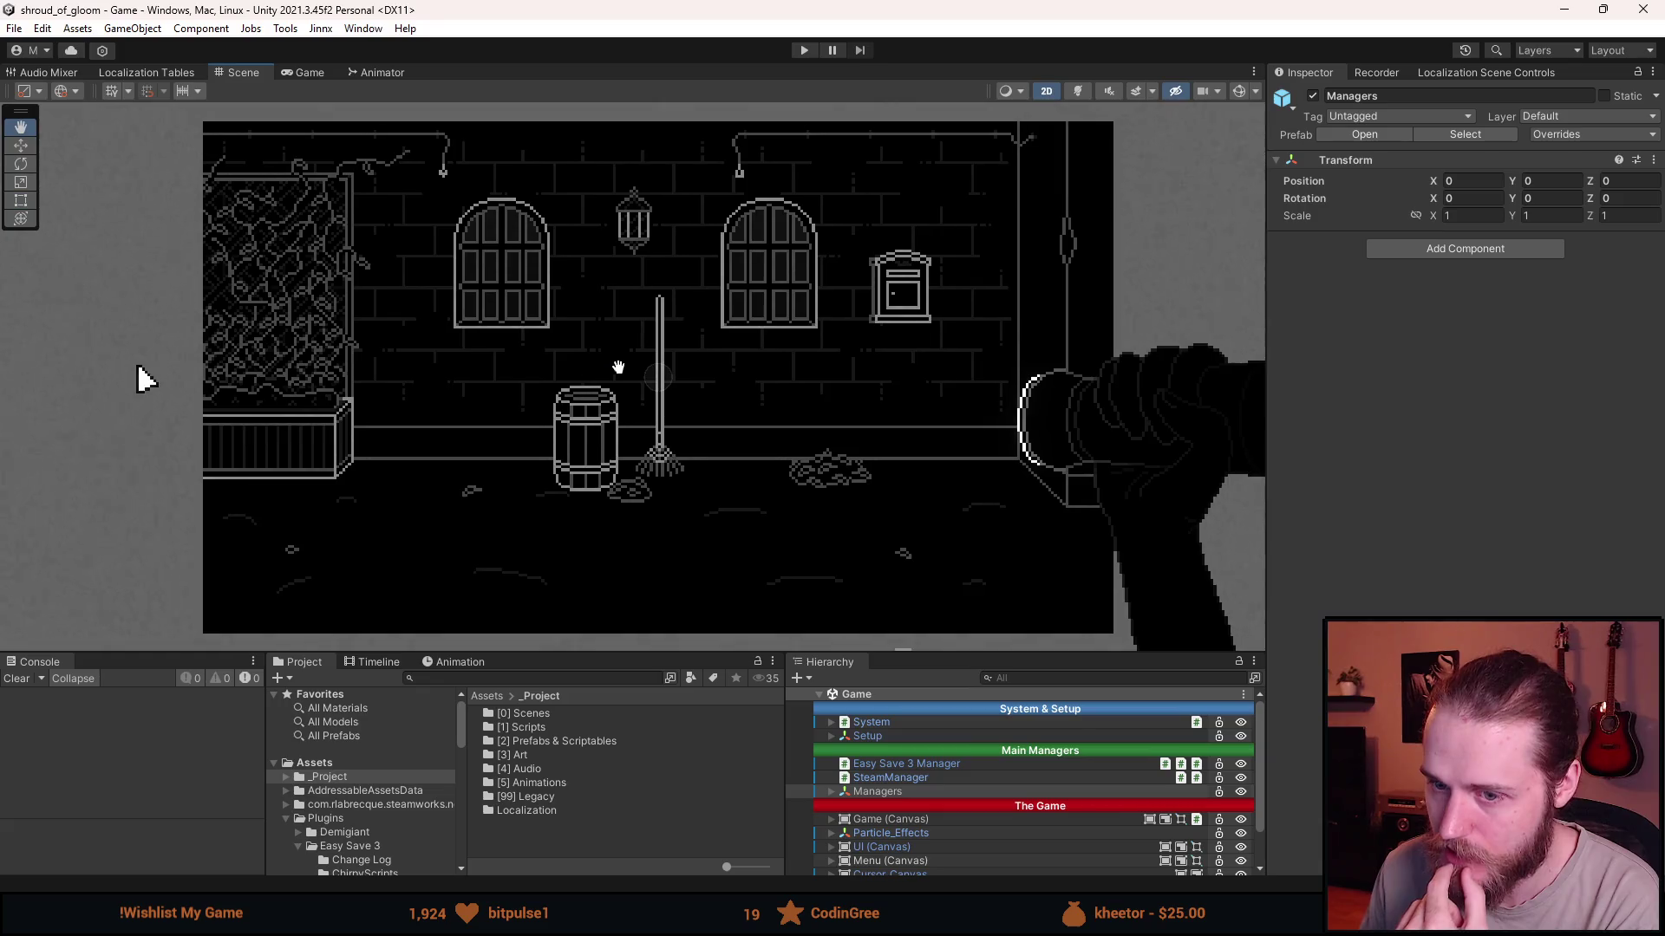
pyautogui.moveTo(619, 368); pyautogui.dragTo(609, 370)
pyautogui.press('t')
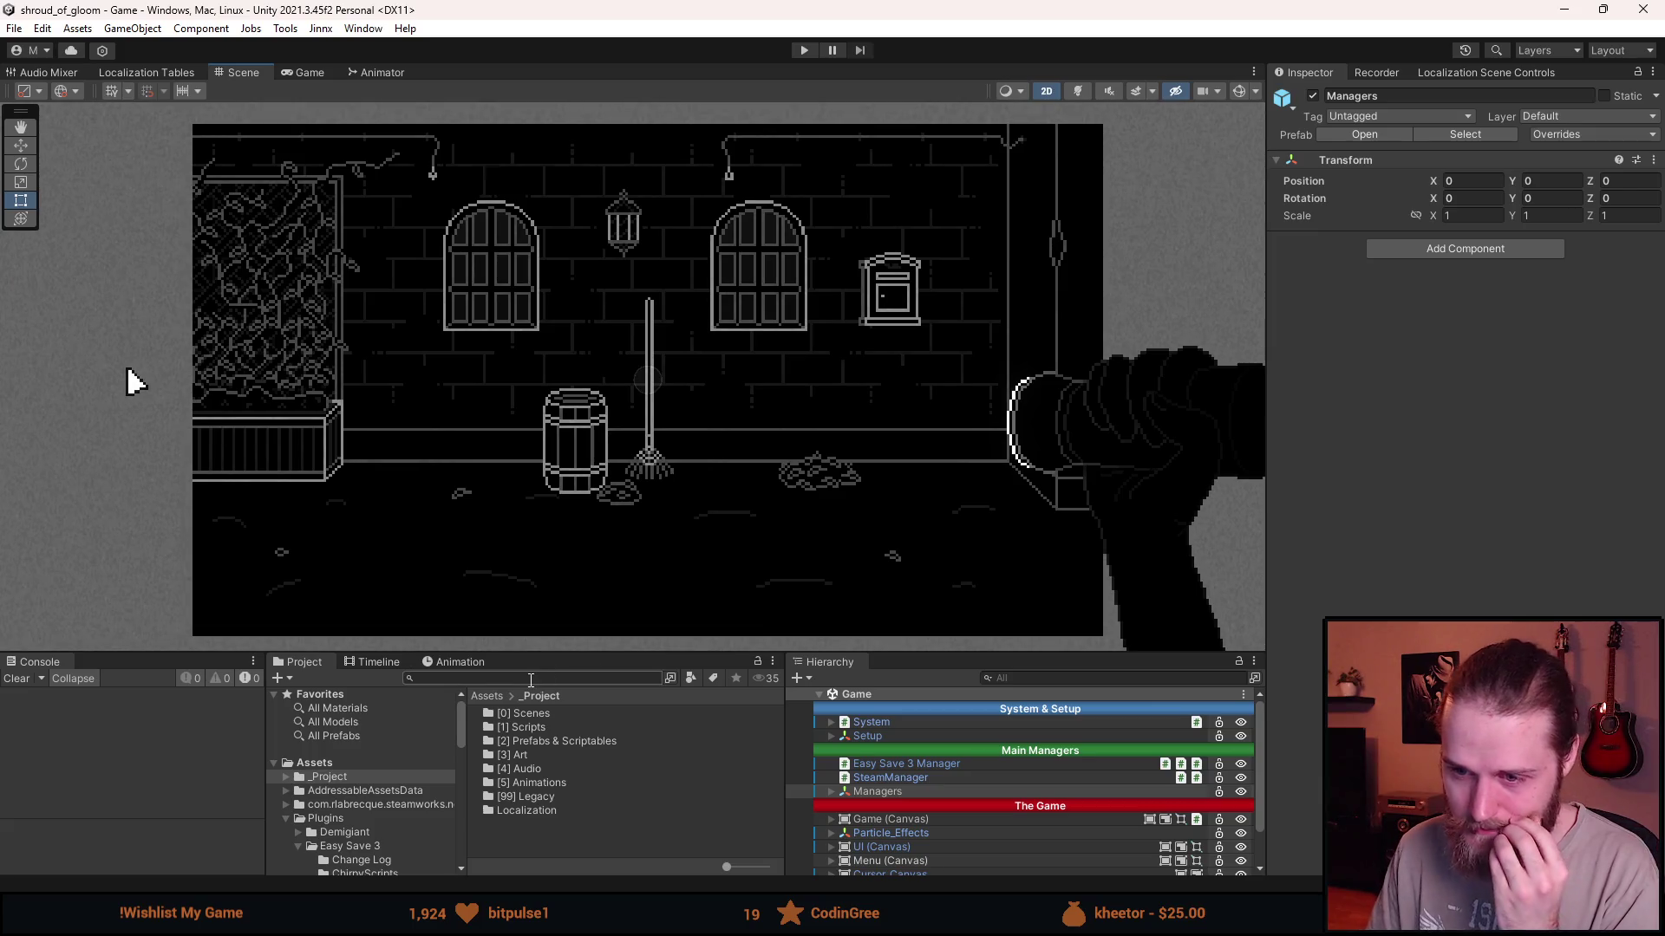
pyautogui.moveTo(543, 651); pyautogui.dragTo(543, 597)
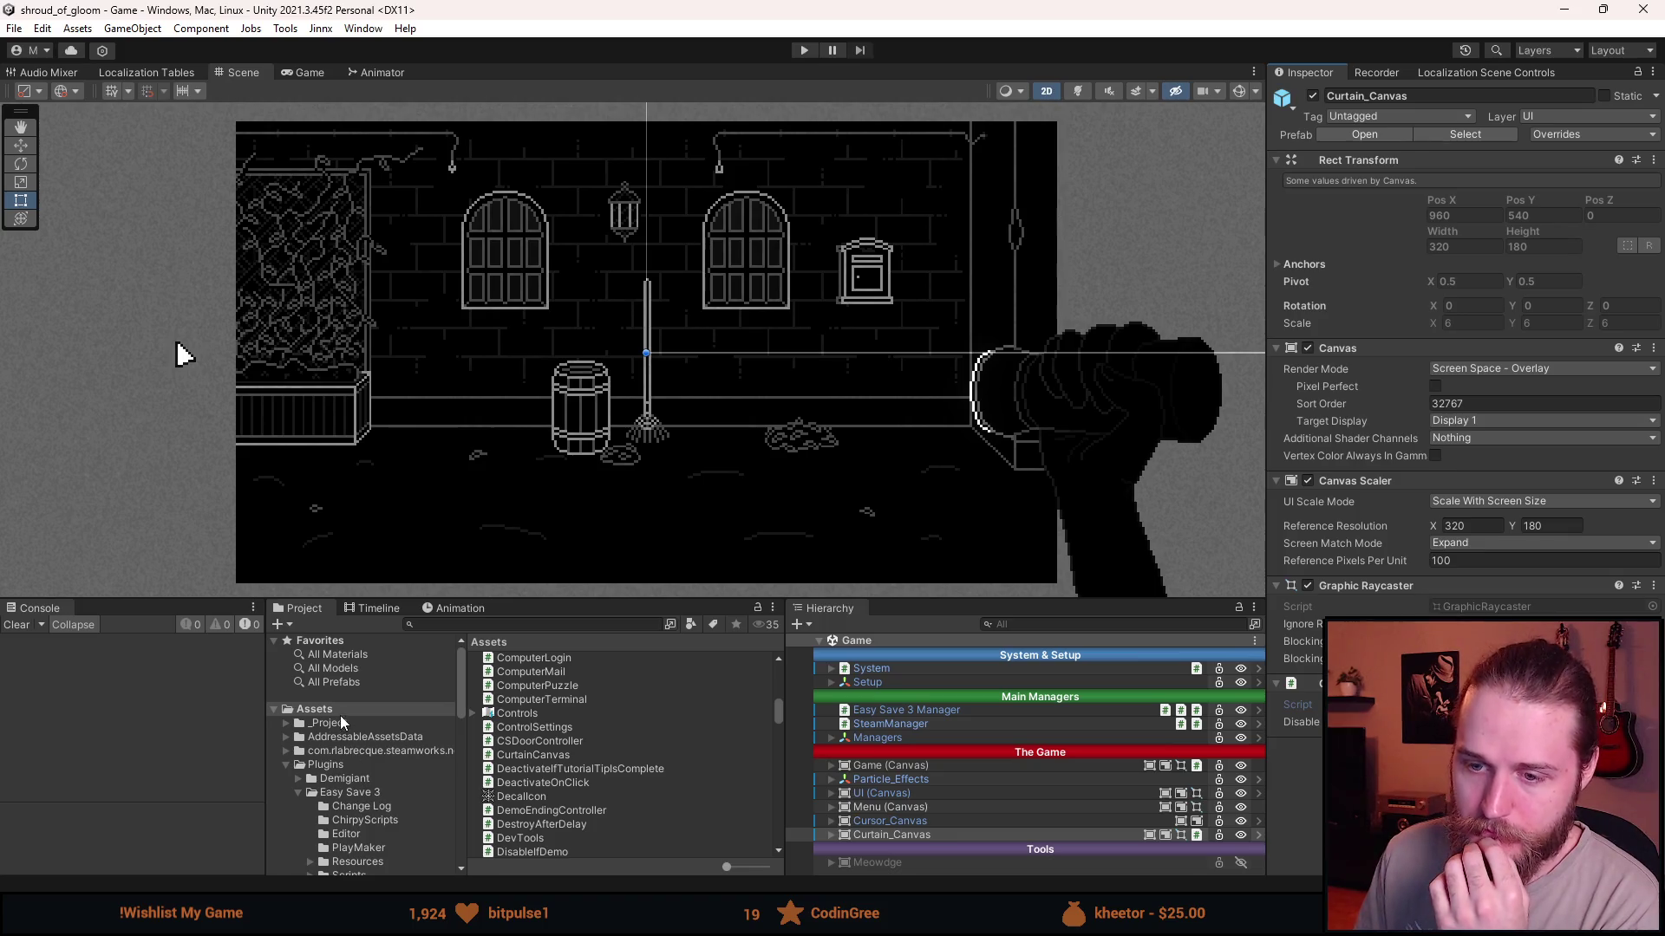
# - Expand _Project and select the [0] Scenes folder to list its seven scenes
pyautogui.click(286, 723)
pyautogui.click(308, 738)
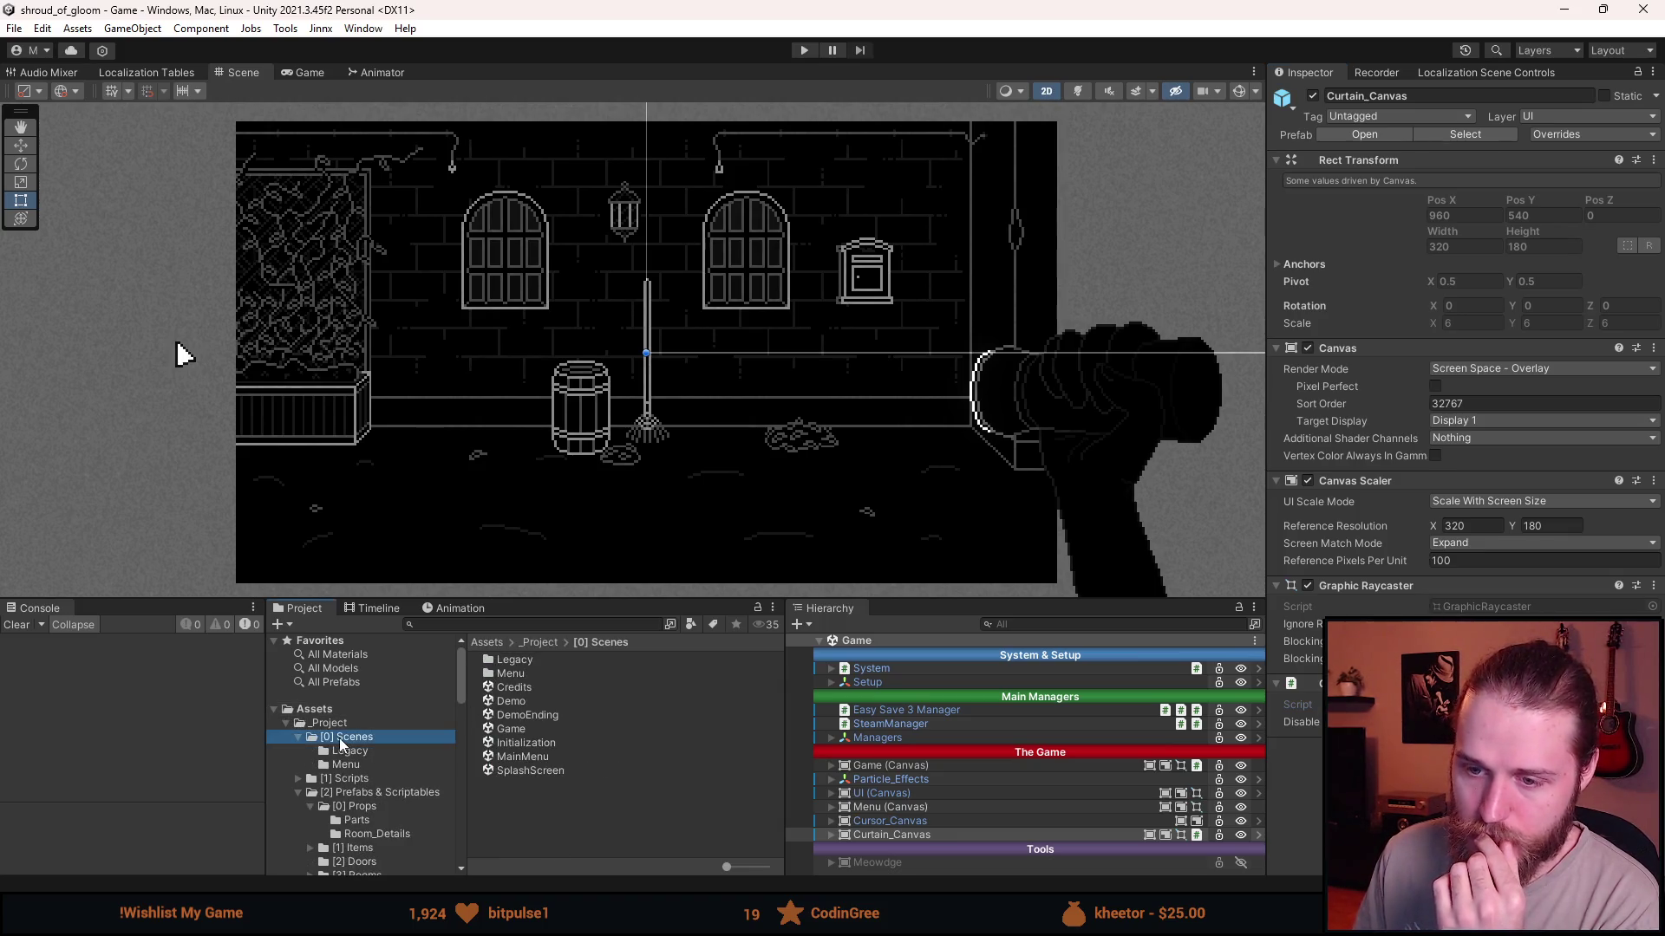
pyautogui.click(299, 736)
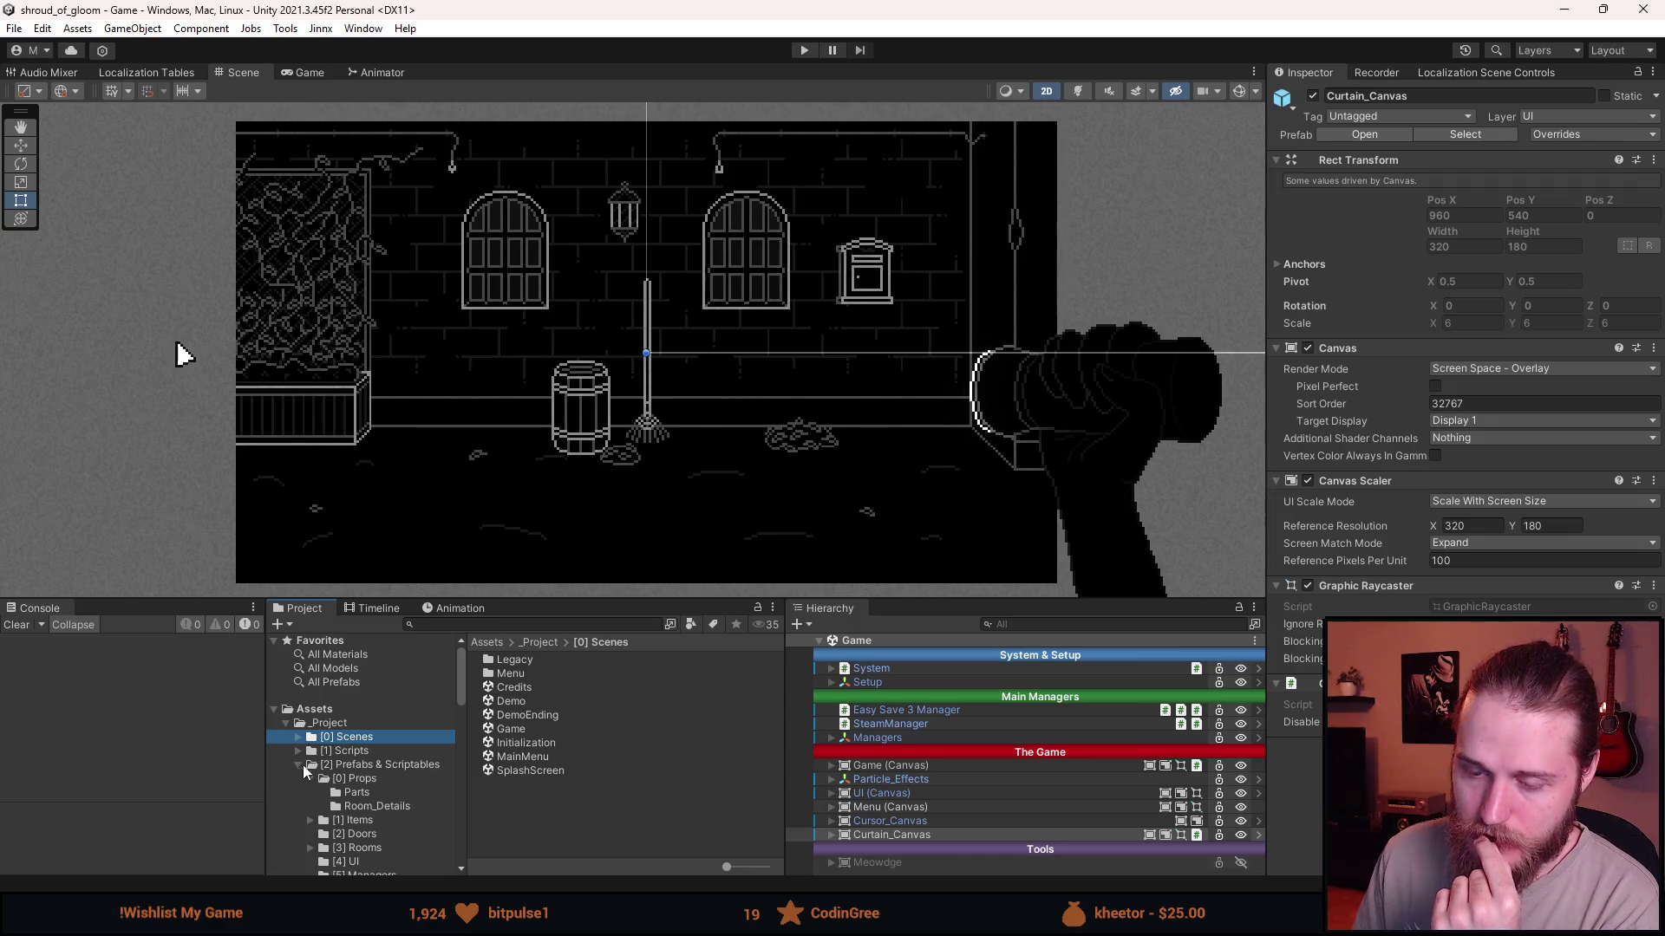